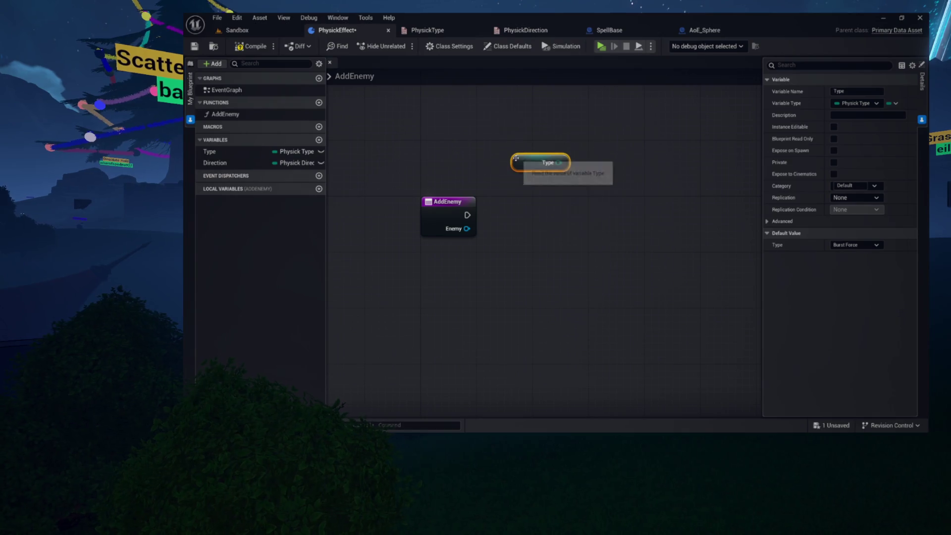
Add a Switch on PhysickType node driven by the Type variable, deleting a stray Sequence node.
drag(665, 170, 663, 168)
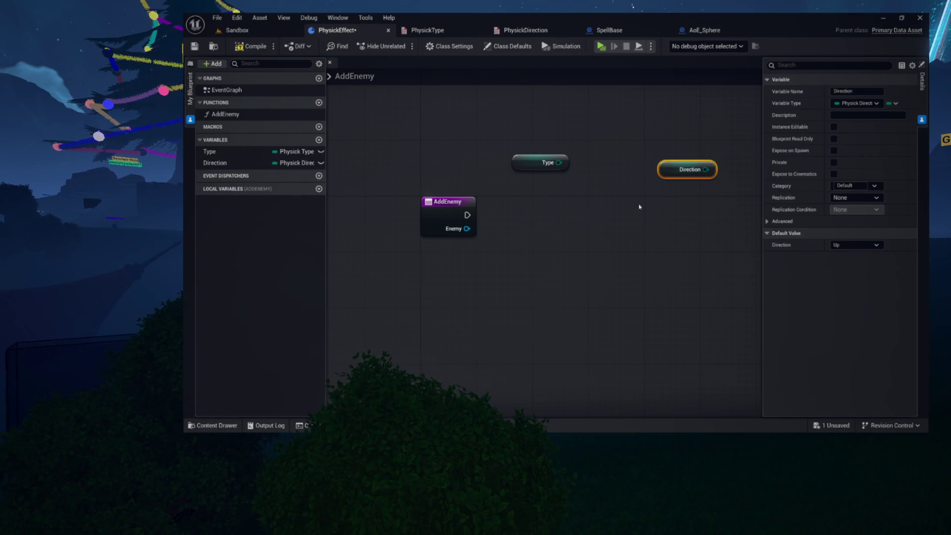
drag(558, 162, 561, 233)
key(Delete)
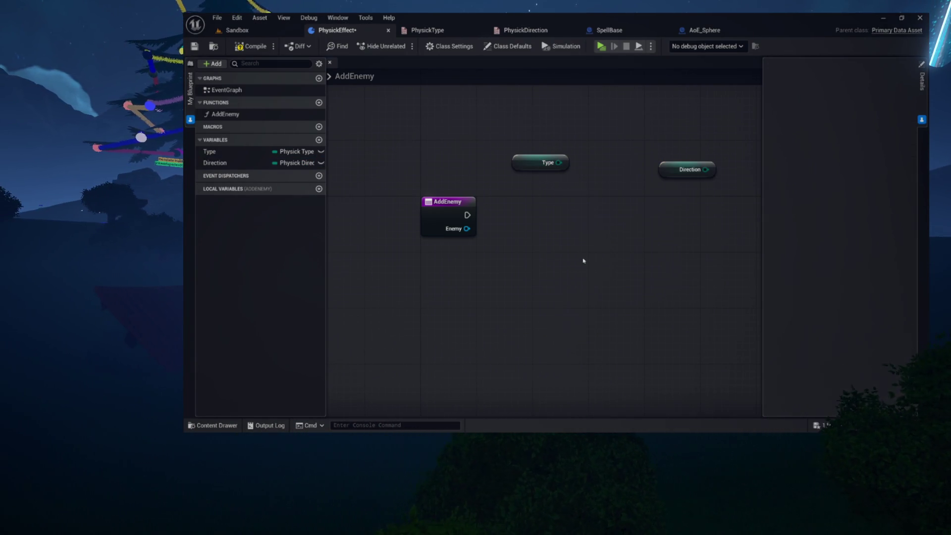
drag(557, 213, 556, 215)
text(switch)
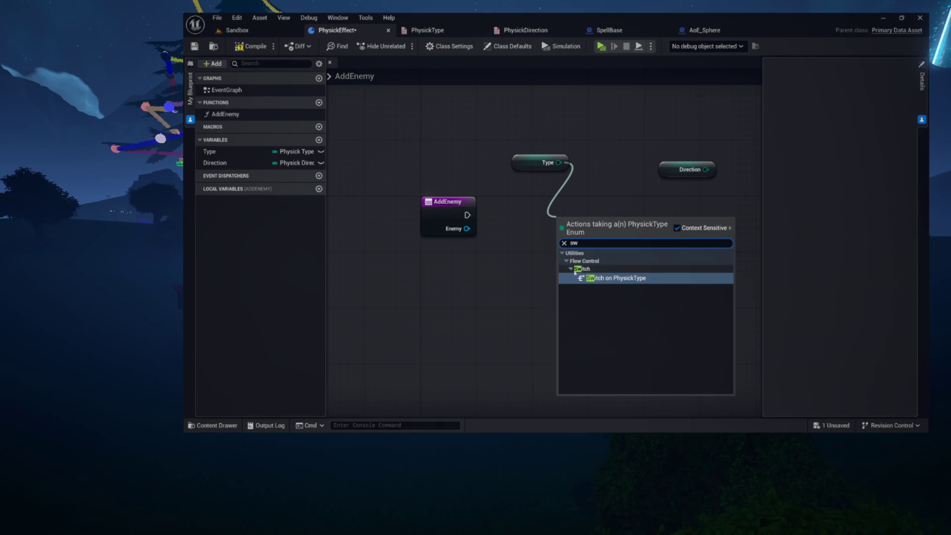
click(595, 276)
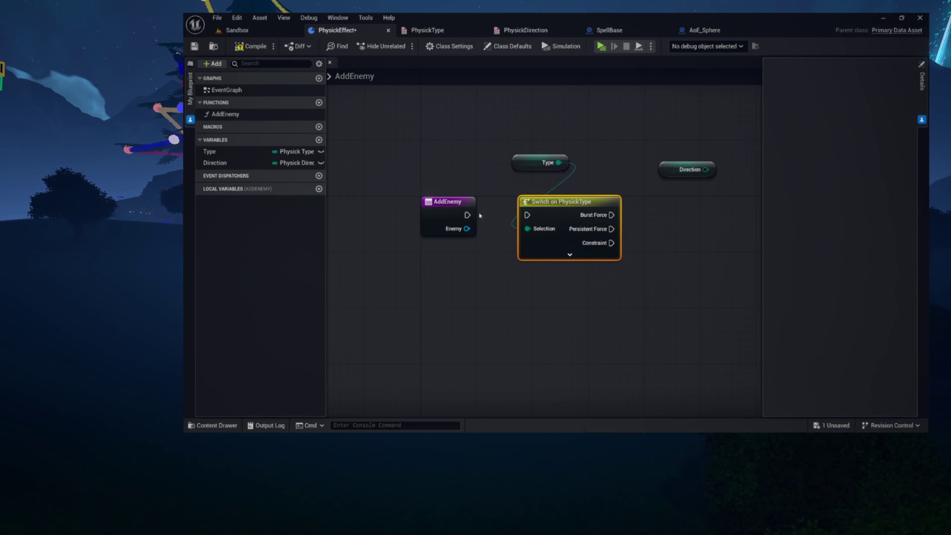
Wire AddEnemy's entry execution into the type switch and reposition all the nodes.
drag(535, 216, 578, 236)
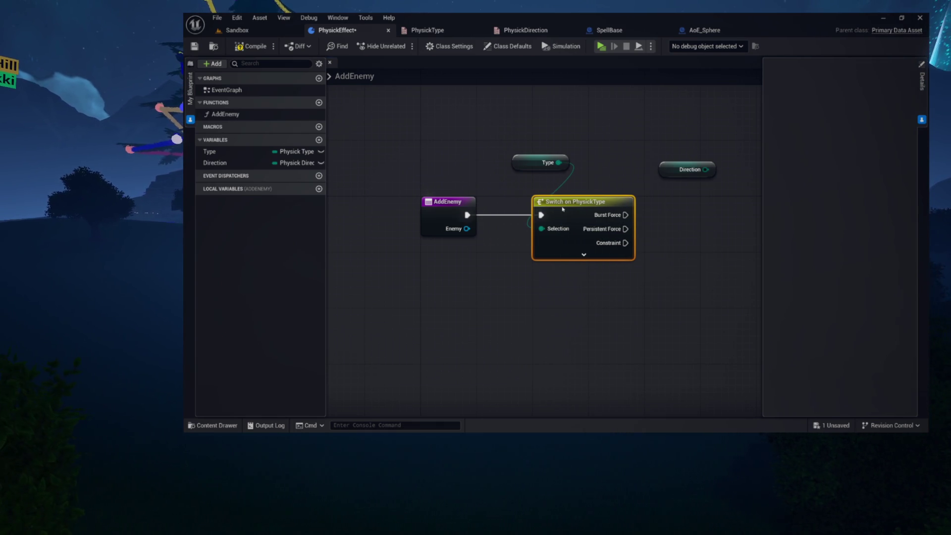
click(536, 162)
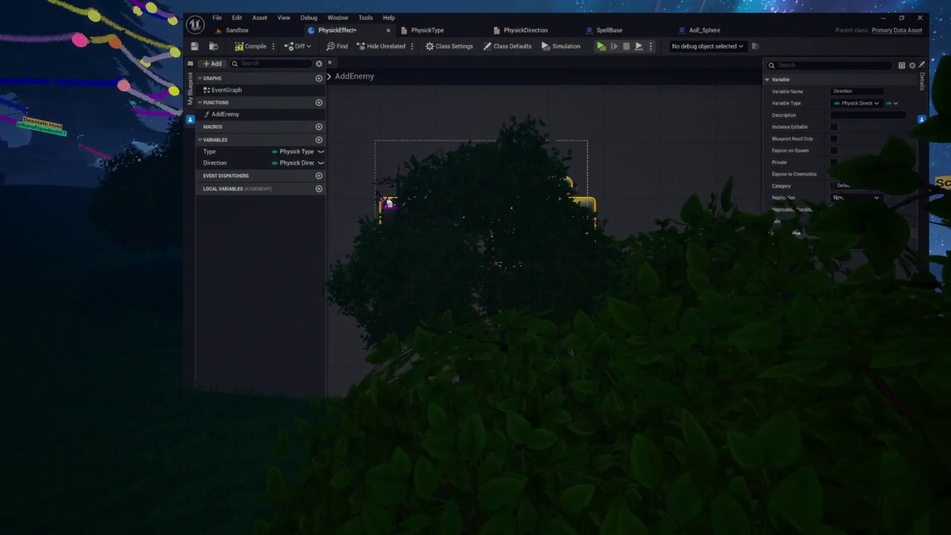
key(ctrl+a)
mouse_move(521, 191)
mouse_down()
mouse_move(601, 251)
mouse_move(609, 195)
mouse_up()
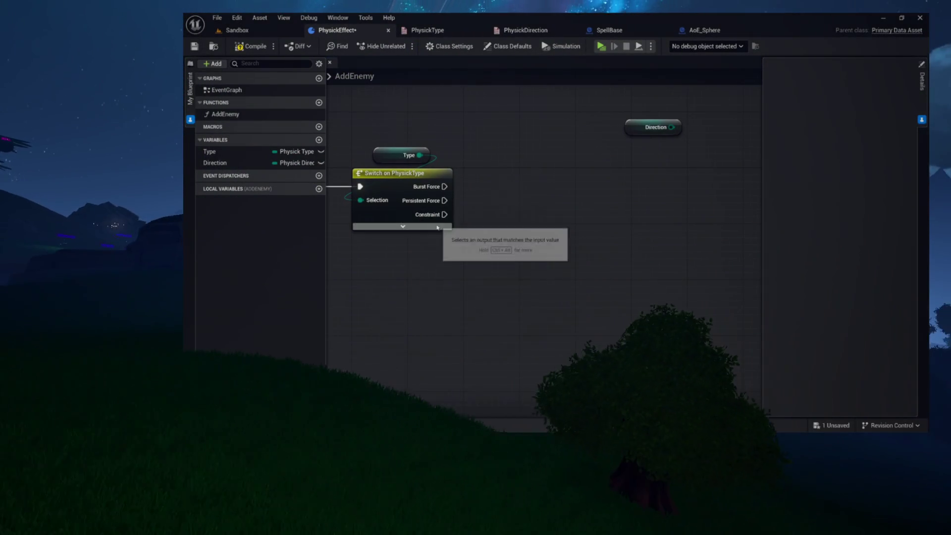
Add a Switch on PhysickDirection node driven by the Direction variable.
drag(481, 190, 583, 183)
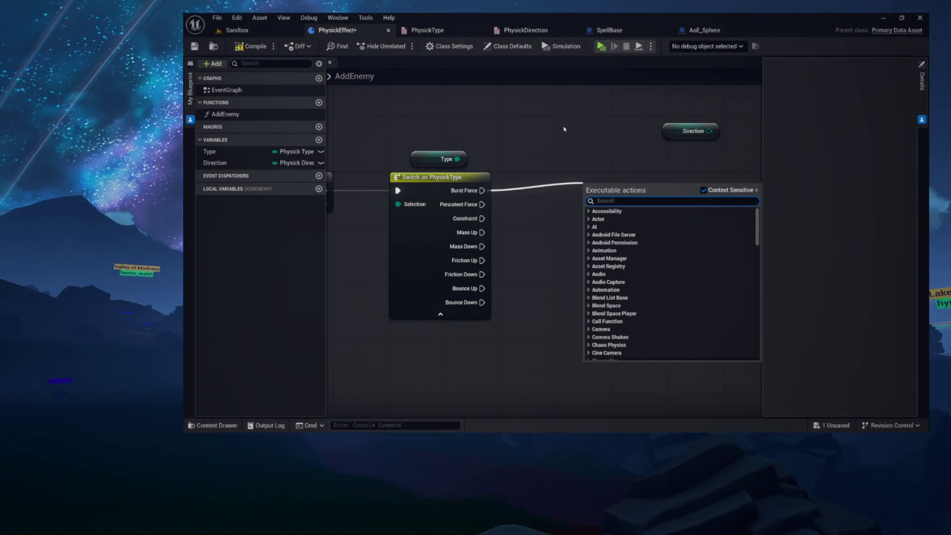
click(582, 129)
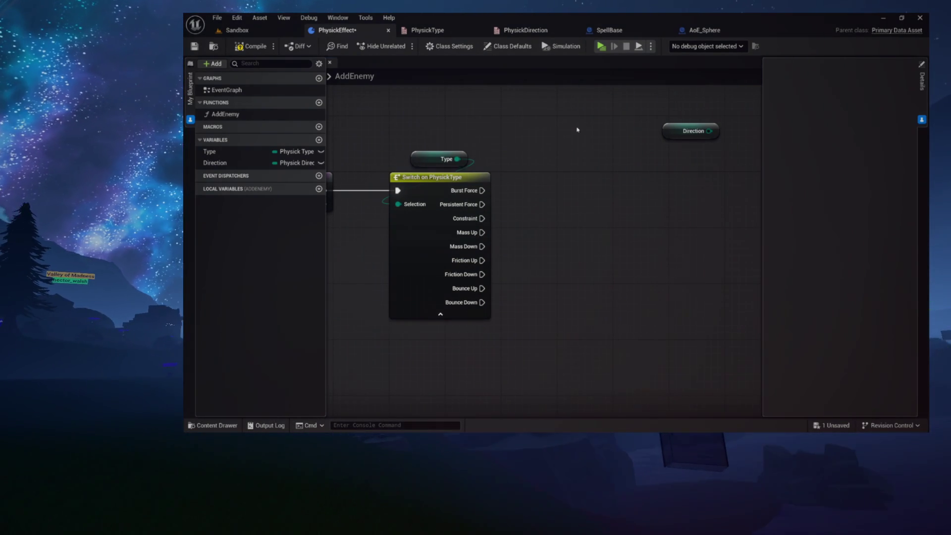
drag(696, 132, 690, 174)
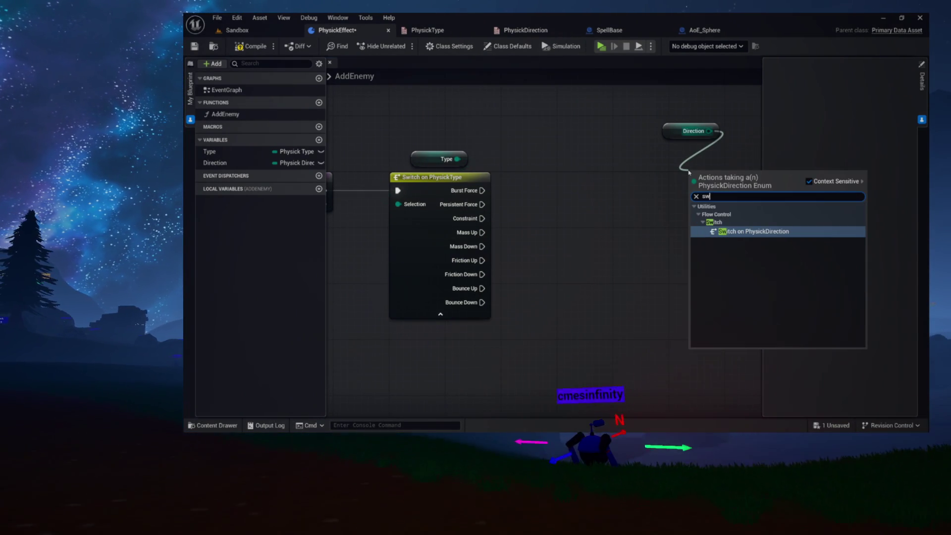
click(733, 232)
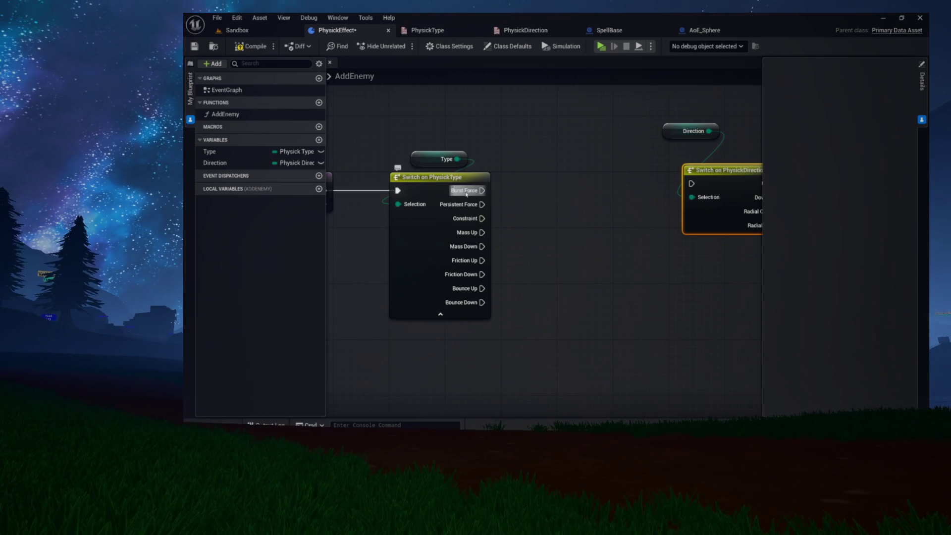
Connect the Burst Force output to the direction switch and place the Direction getter above it.
drag(663, 186, 663, 186)
click(594, 174)
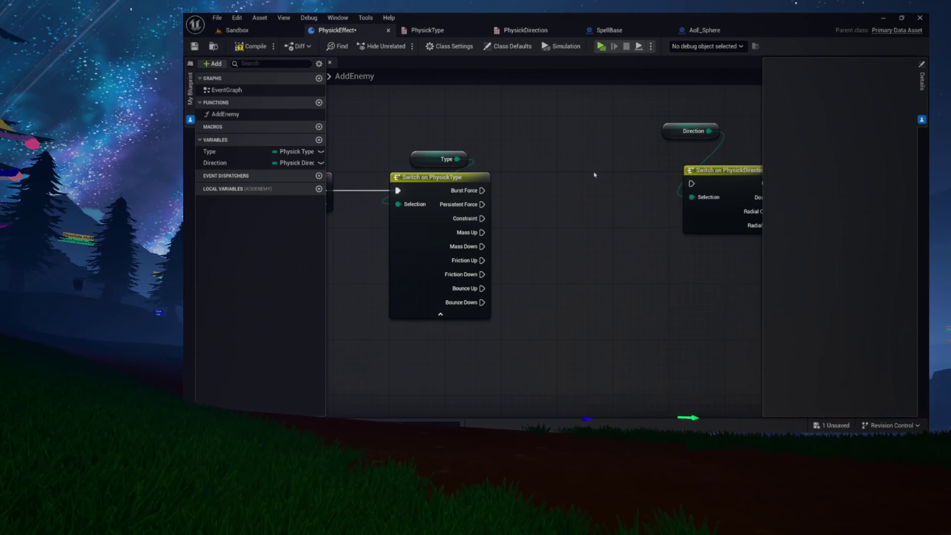
mouse_move(482, 196)
mouse_down()
mouse_move(679, 195)
mouse_move(700, 177)
mouse_move(638, 183)
mouse_move(596, 132)
mouse_move(596, 117)
mouse_up()
drag(611, 214, 527, 186)
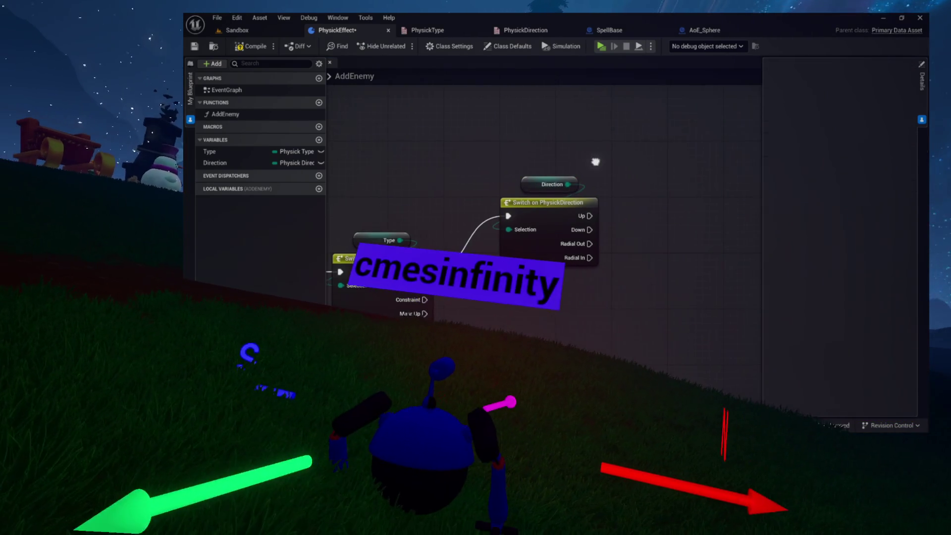
drag(597, 215, 523, 212)
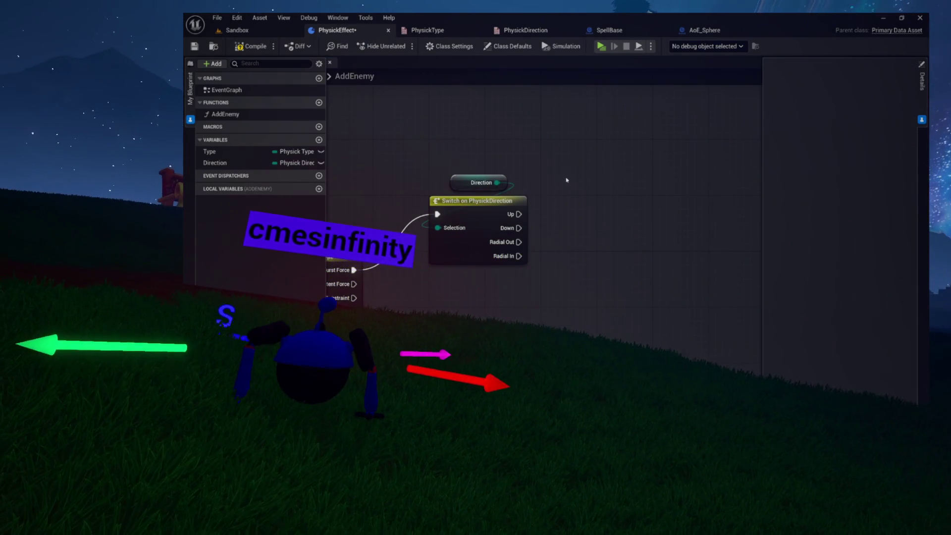
drag(568, 240, 700, 246)
drag(438, 165, 551, 163)
mouse_move(440, 287)
mouse_down()
mouse_move(549, 285)
mouse_move(538, 273)
mouse_up()
key(Escape)
Place a Get Enemy node in the AddEnemy graph.
drag(743, 218, 569, 218)
right_click(680, 215)
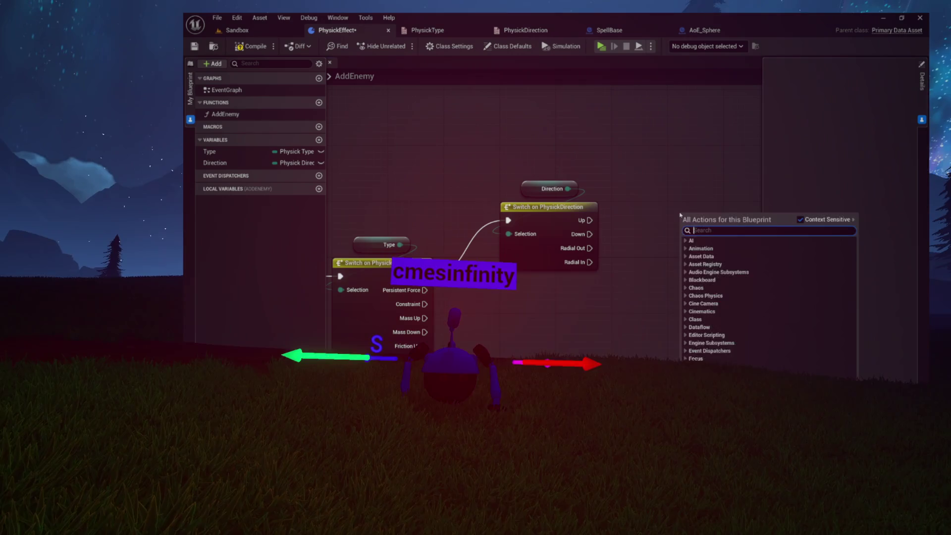
text(get enemy)
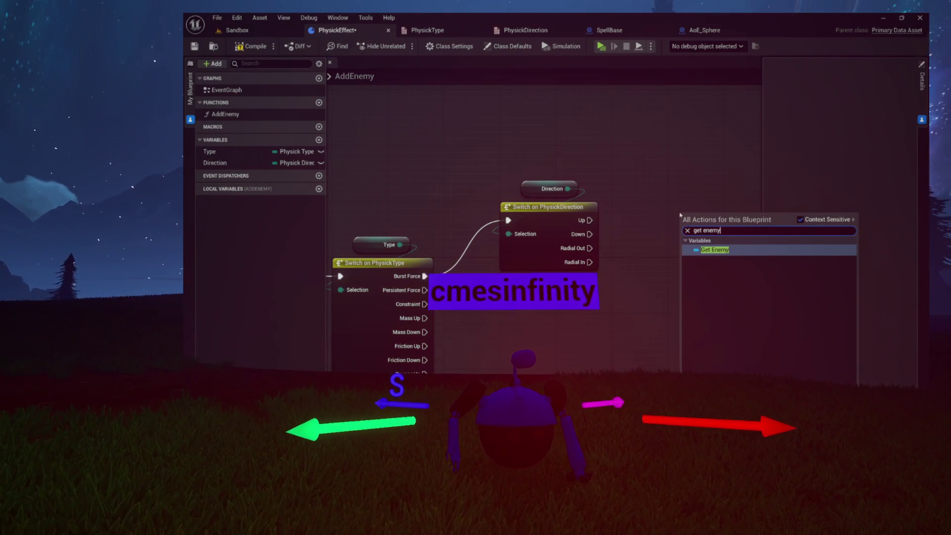
key(Return)
mouse_move(686, 219)
mouse_down()
mouse_move(673, 187)
mouse_move(694, 213)
mouse_up()
Add a Launch call targeting the Enemy and arrange it with the direction switch.
text(lcun)
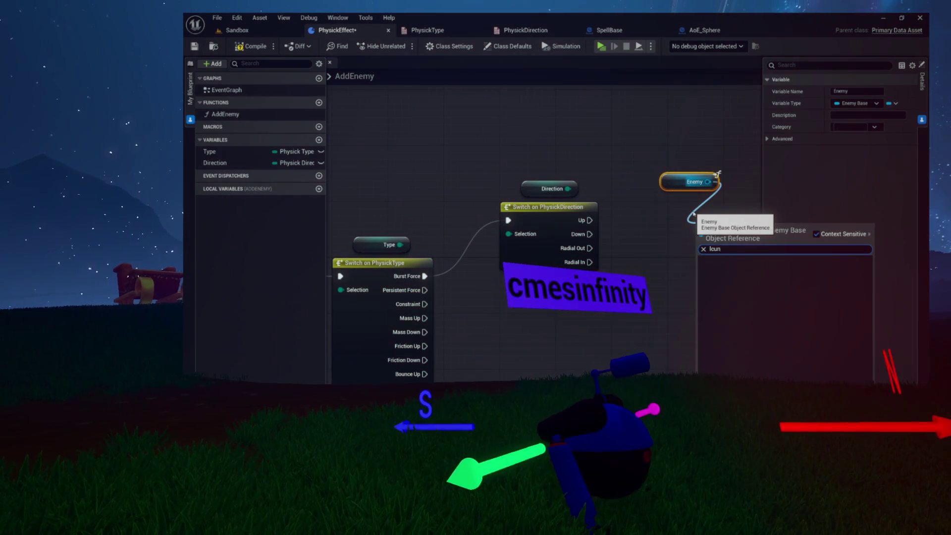
text(ch)
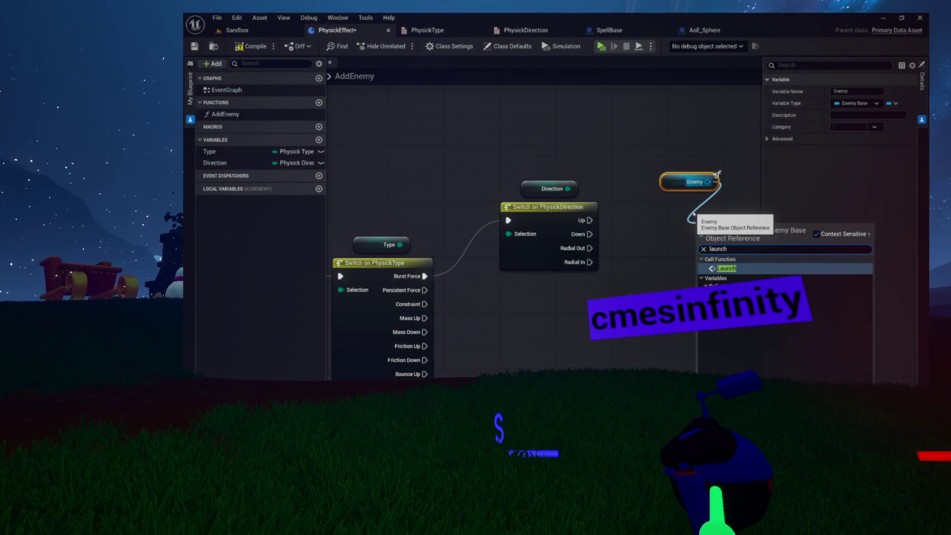
key(Return)
drag(741, 241, 692, 213)
drag(609, 218, 566, 210)
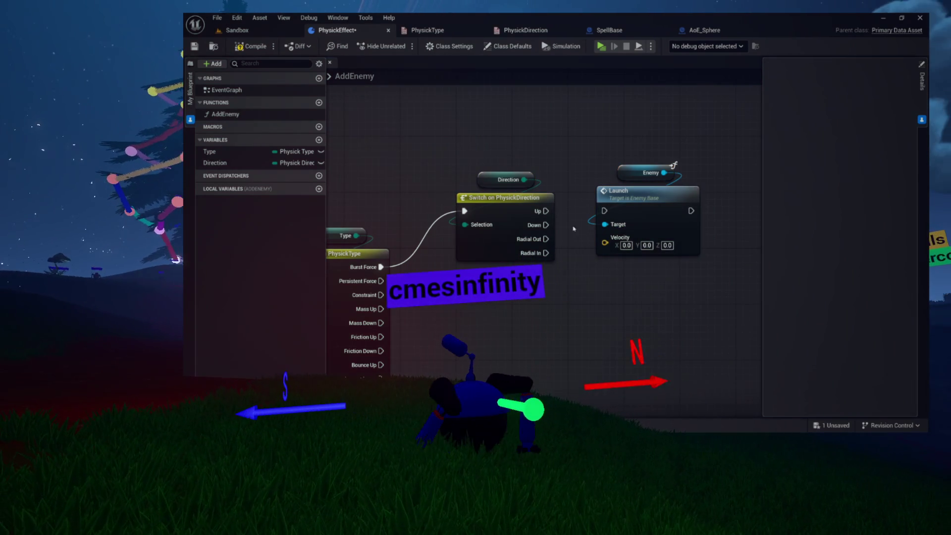
mouse_move(504, 207)
mouse_down()
mouse_move(514, 196)
mouse_move(483, 142)
mouse_move(491, 110)
mouse_up()
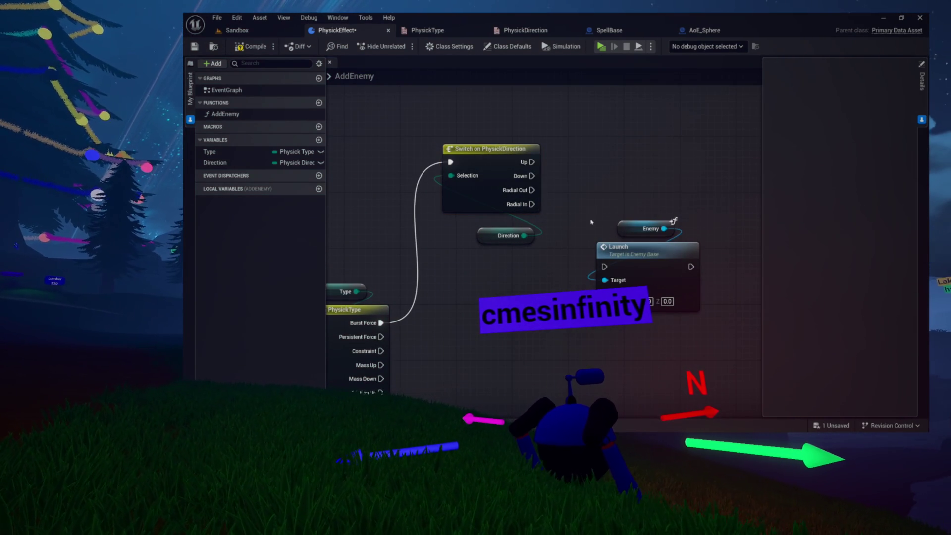
drag(593, 208, 706, 317)
drag(609, 247, 609, 156)
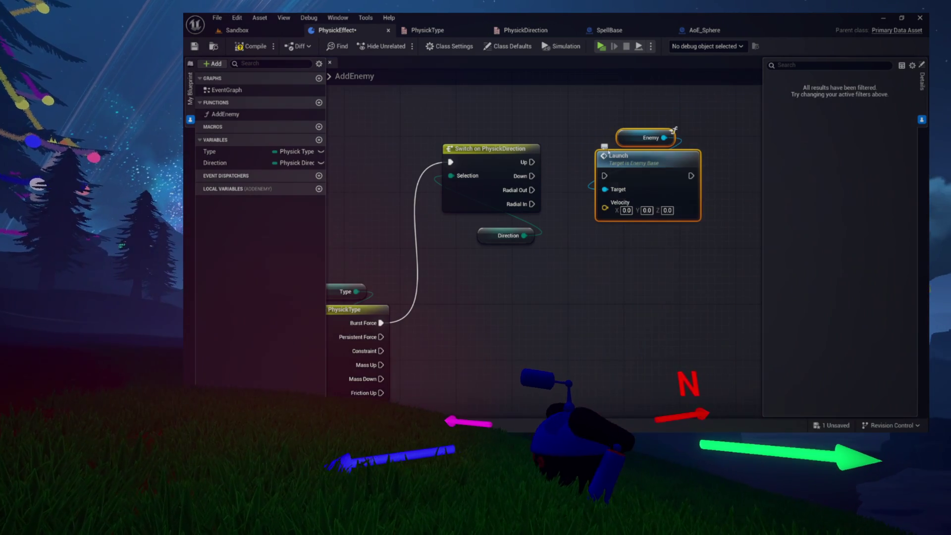
click(609, 155)
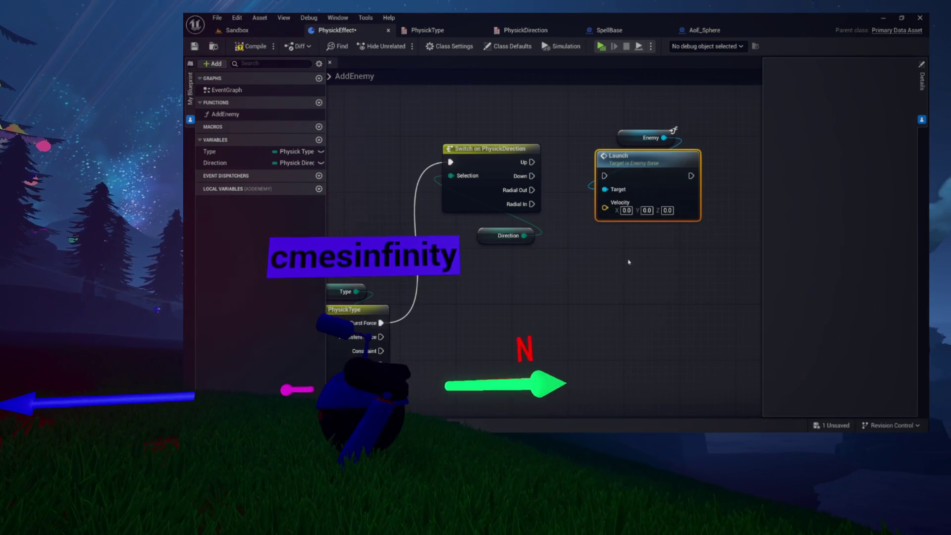
Duplicate the Launch node, wire Up and Radial Out to copies, and stack them in a column.
key(ctrl+c)
key(ctrl+v)
key(ctrl+v)
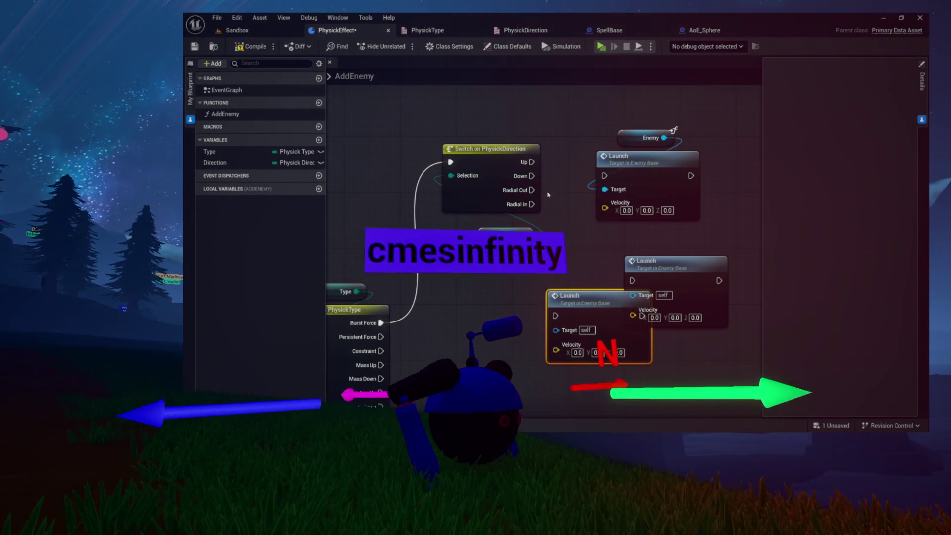
drag(495, 148, 605, 183)
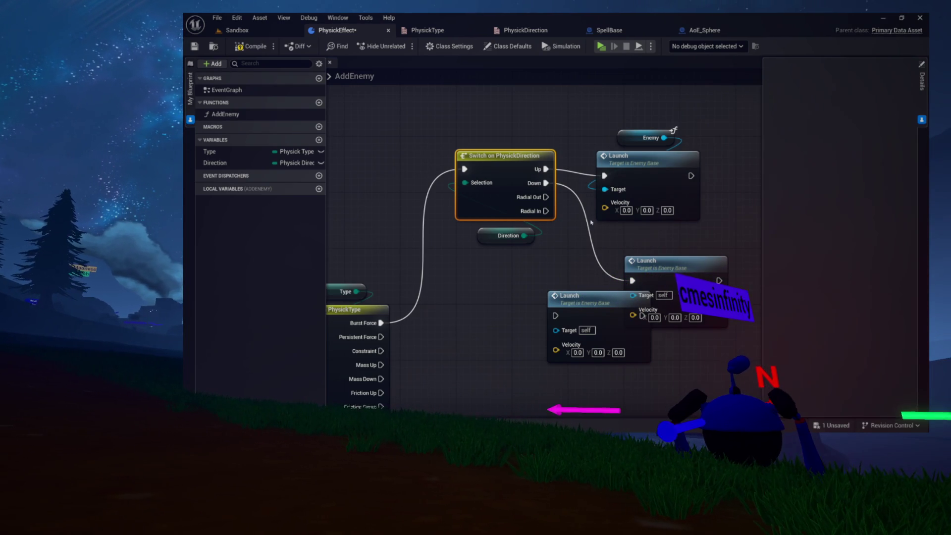
drag(546, 196, 563, 263)
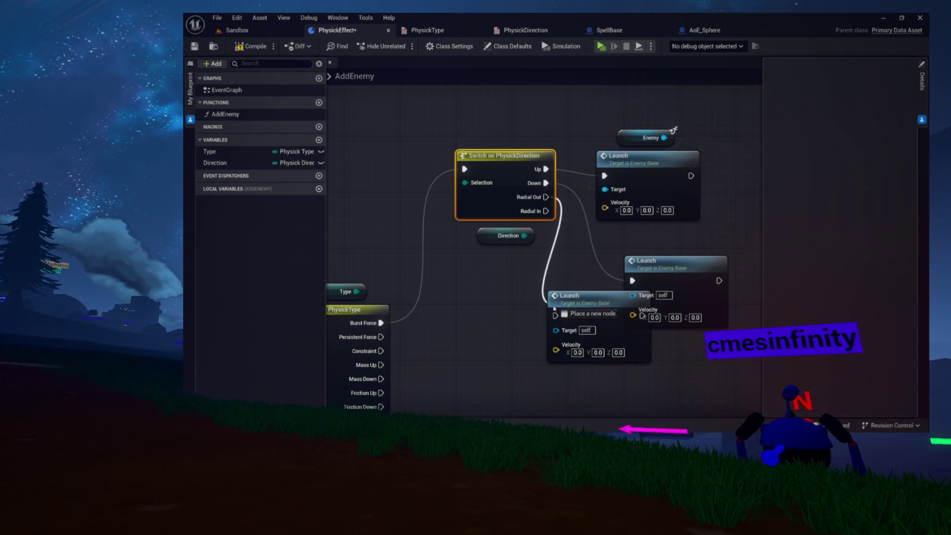
drag(666, 164, 666, 115)
drag(673, 265, 673, 195)
mouse_move(628, 307)
mouse_down()
mouse_move(670, 293)
mouse_move(666, 285)
mouse_move(560, 323)
mouse_up()
Delete the two extra Launch nodes and the Switch on PhysickDirection.
shift+click(570, 231)
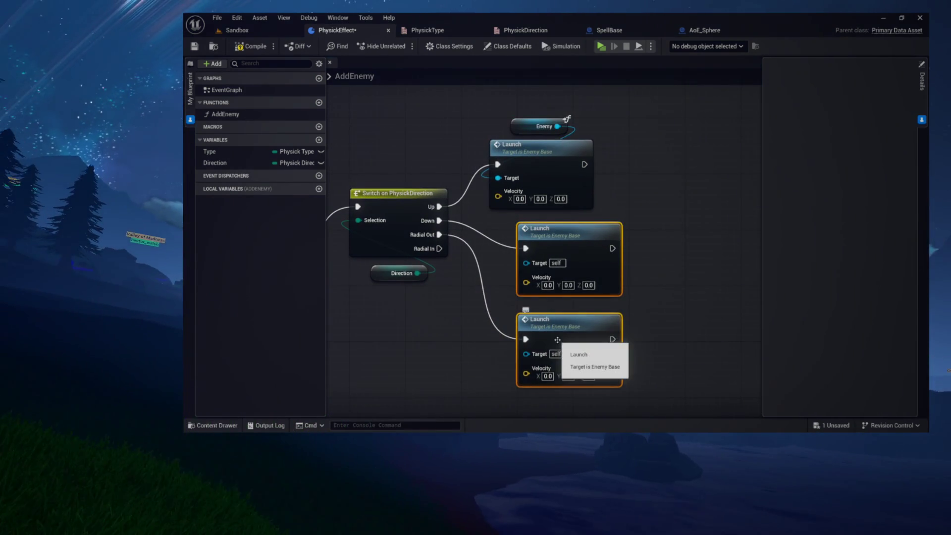
key(Delete)
drag(398, 318, 550, 322)
click(552, 217)
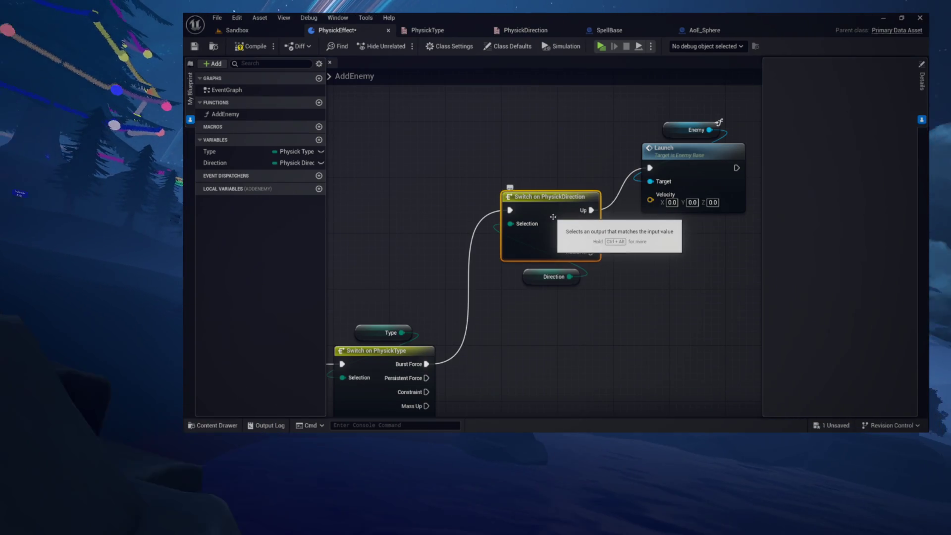
key(Delete)
drag(533, 280, 491, 230)
Add a Select node feeding the Launch node's Velocity input.
drag(661, 223, 562, 196)
drag(644, 285, 650, 279)
text(select)
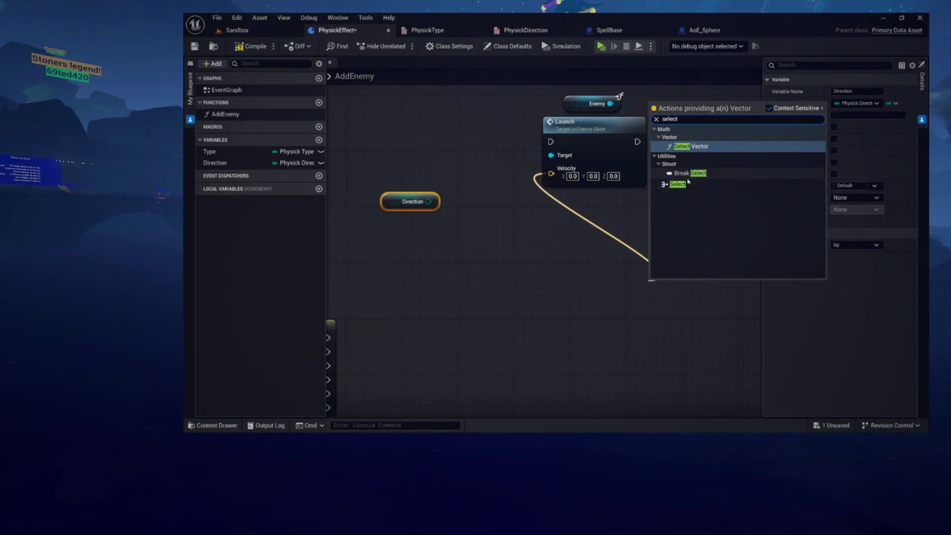
click(687, 184)
mouse_move(691, 287)
mouse_down()
mouse_move(622, 230)
mouse_move(558, 225)
mouse_up()
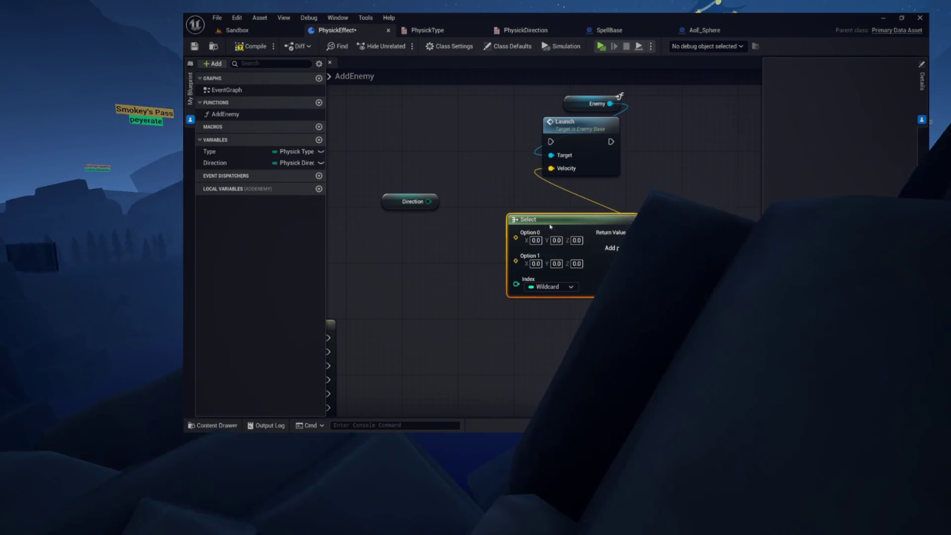
Move the Direction getter and position the Select node directly under Launch.
drag(513, 273, 558, 234)
mouse_move(453, 177)
mouse_down()
mouse_move(483, 200)
mouse_move(481, 212)
mouse_up()
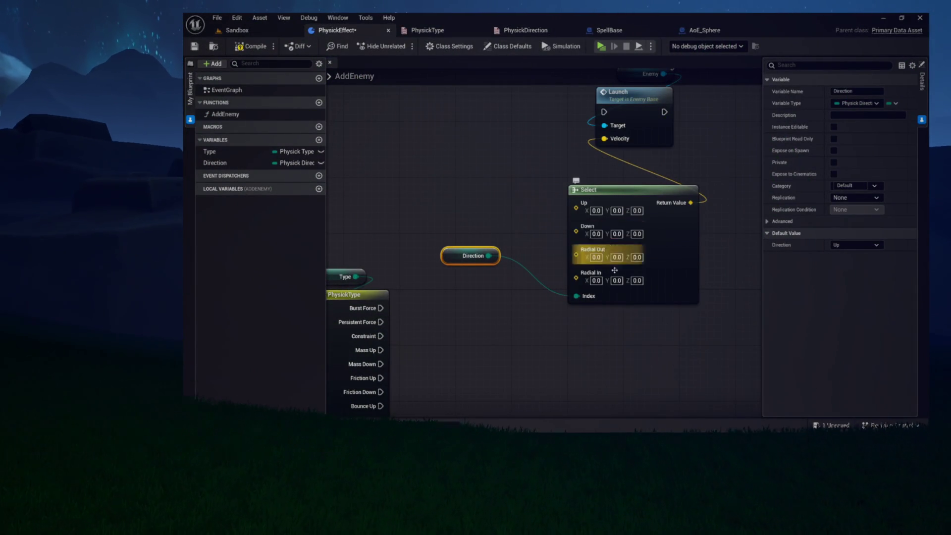
drag(558, 213, 630, 282)
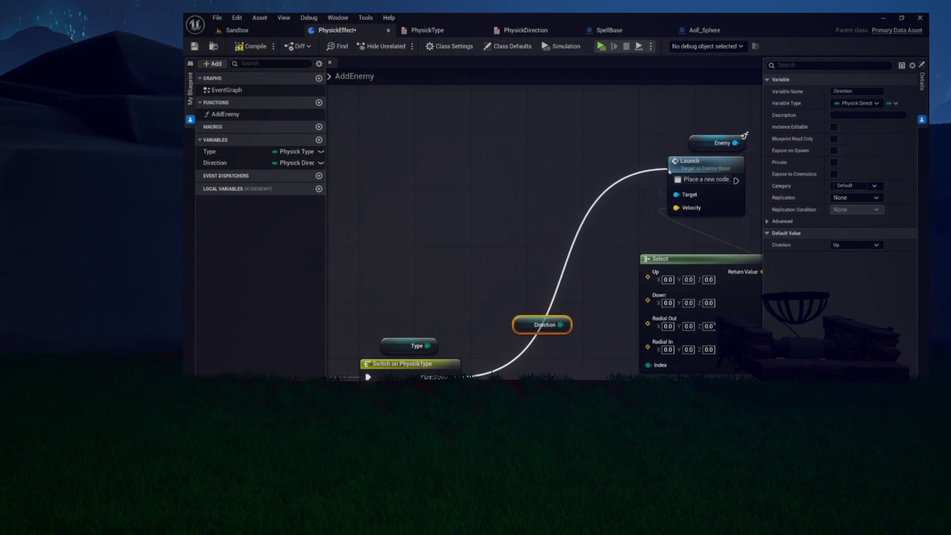
drag(702, 256, 695, 225)
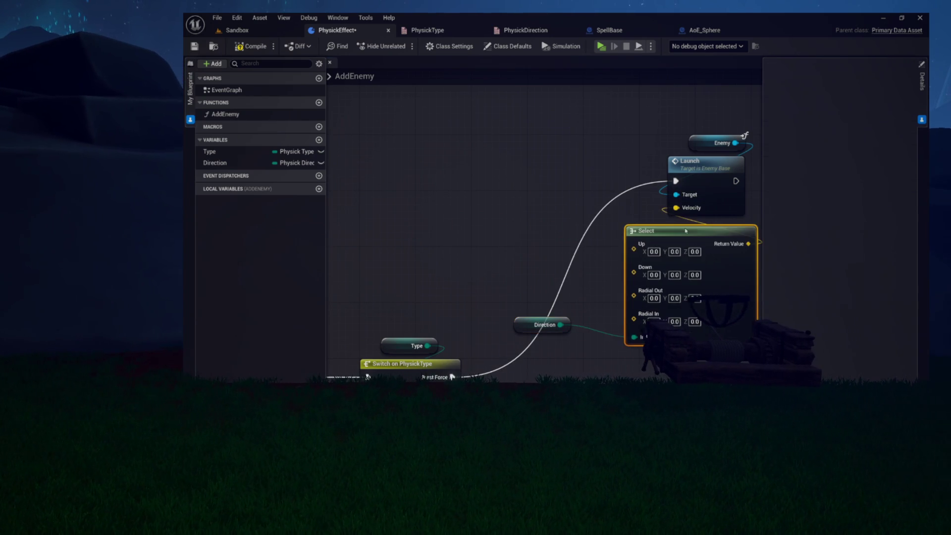
click(516, 325)
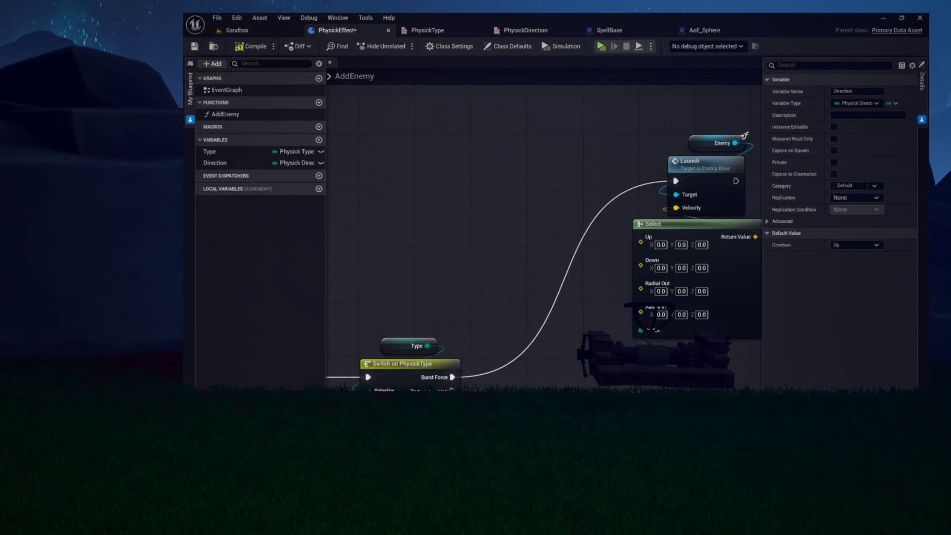
scroll(462, 329, up, 4)
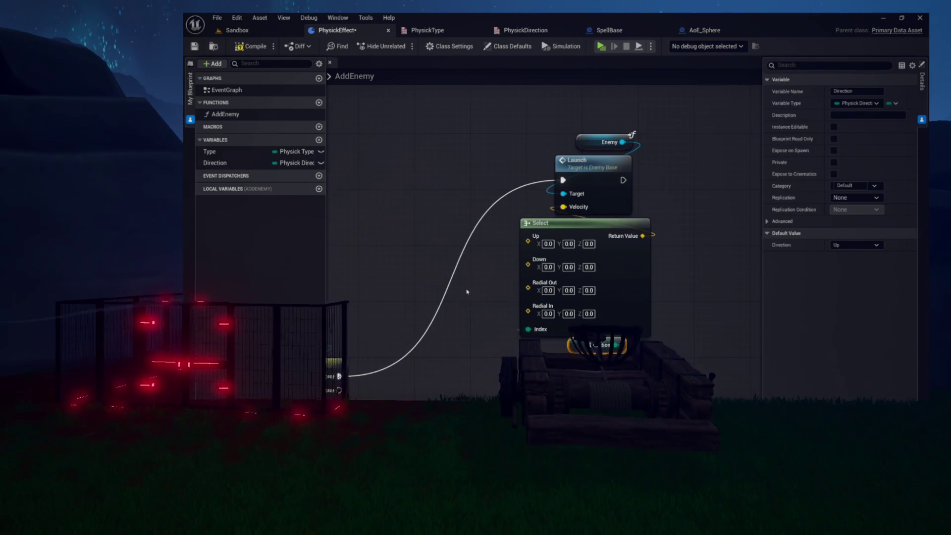
drag(484, 230, 404, 216)
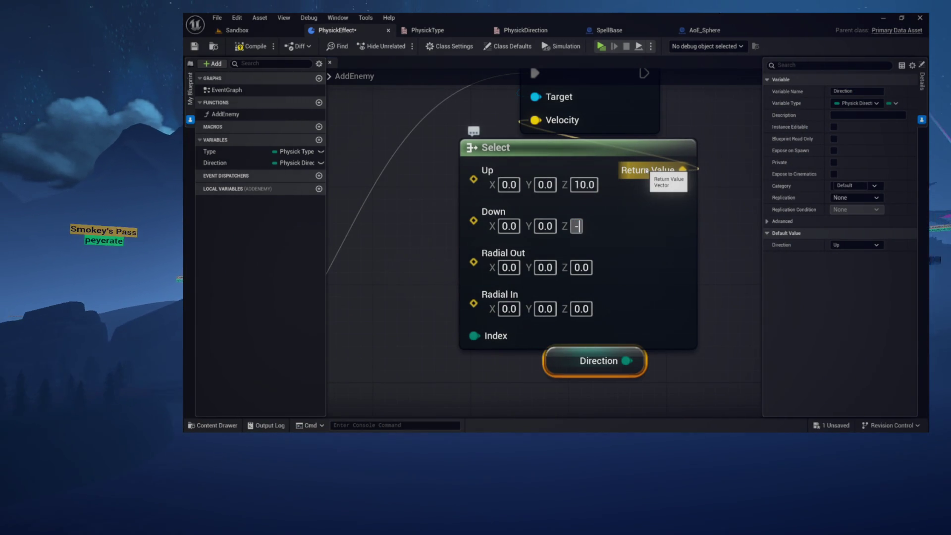
Set the Select node's Up Z to 10.0 and Down Z to -10.0.
text(10)
key(Tab)
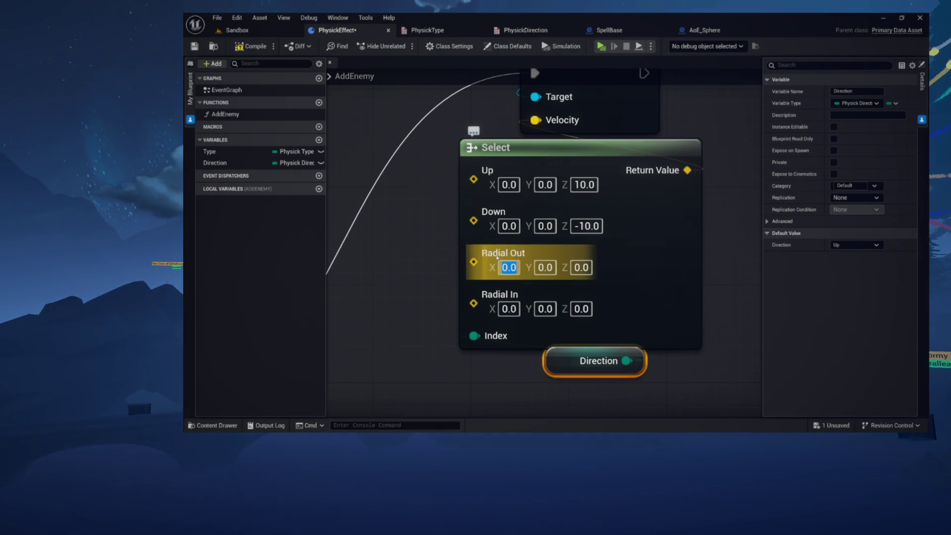
drag(432, 257, 501, 313)
scroll(497, 276, down, 2)
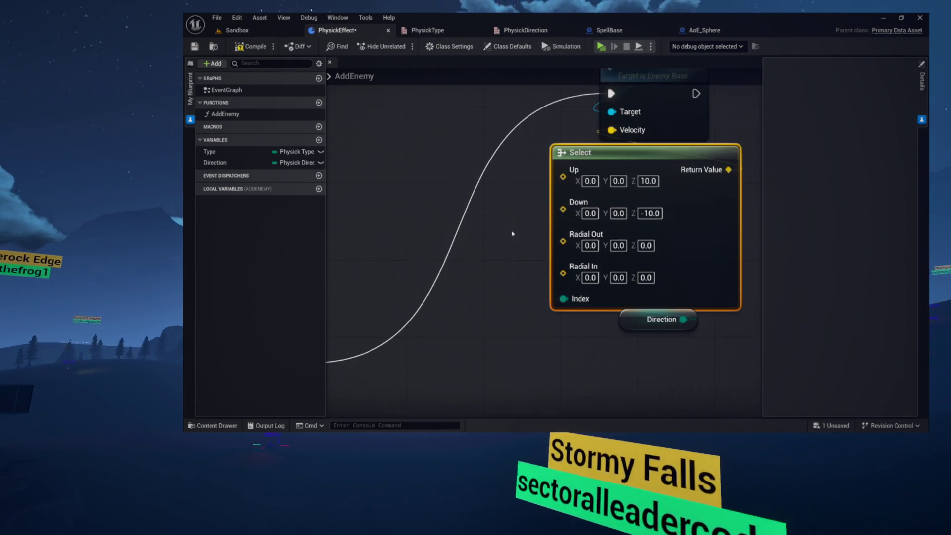
scroll(512, 233, down, 3)
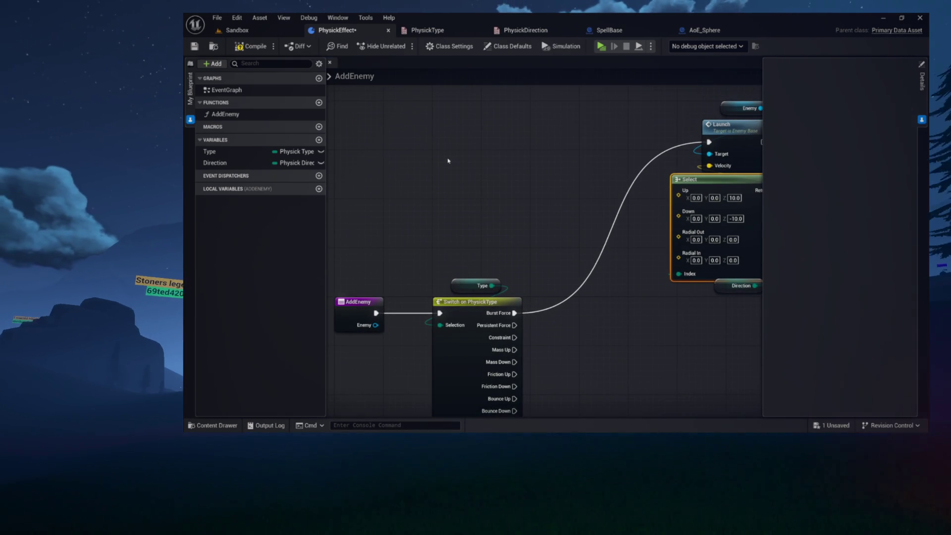
mouse_move(429, 155)
mouse_down()
mouse_move(486, 163)
mouse_move(416, 144)
mouse_move(426, 150)
mouse_move(432, 198)
mouse_move(428, 186)
mouse_move(418, 197)
mouse_move(373, 178)
mouse_move(359, 184)
mouse_up()
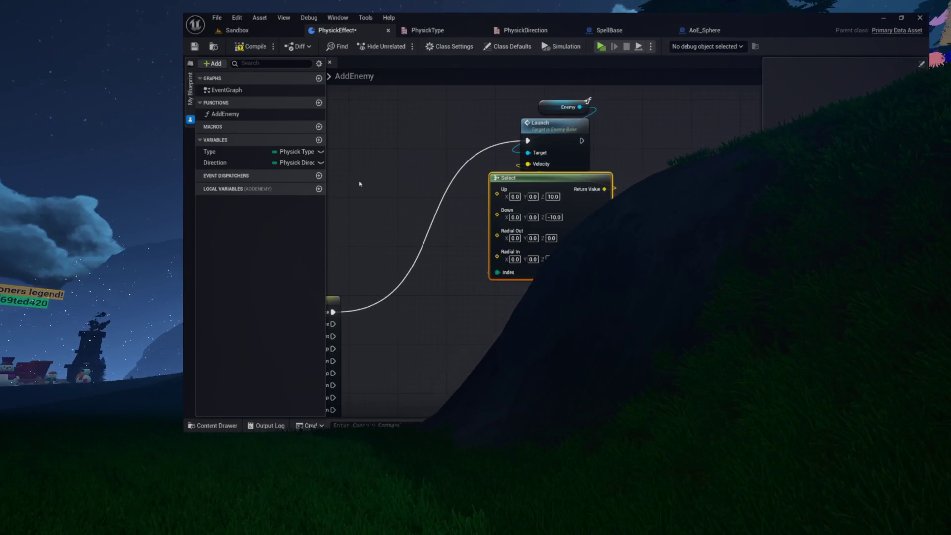
scroll(435, 174, up, 3)
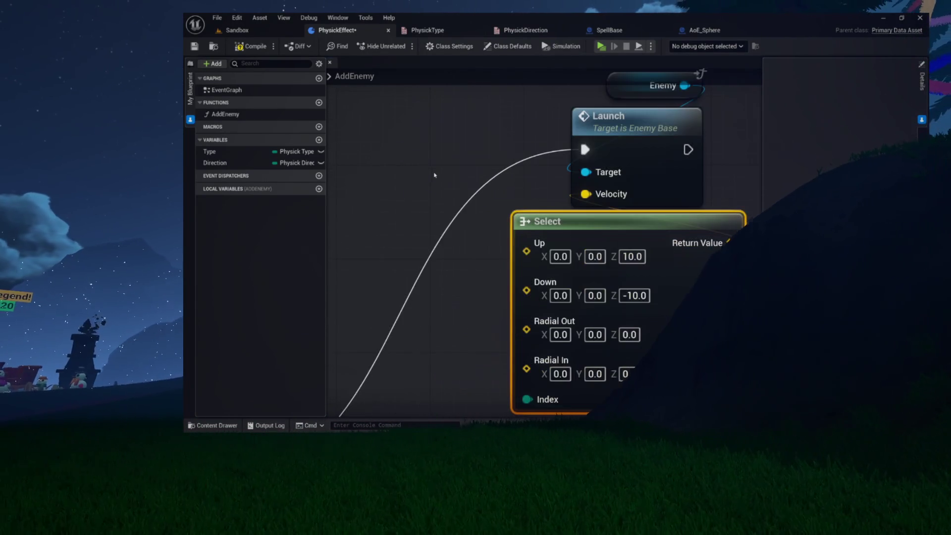
scroll(423, 149, down, 2)
scroll(411, 144, down, 2)
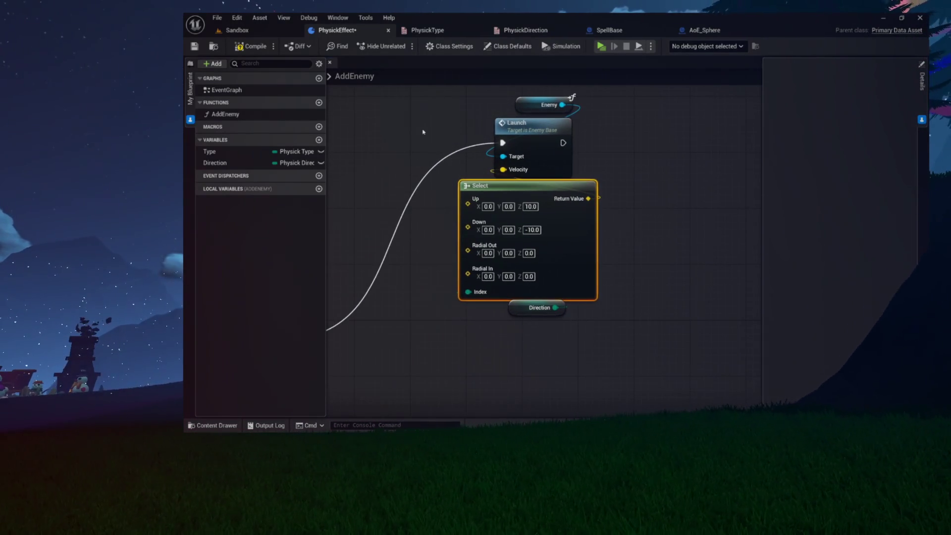
Select and deselect the Select node while checking its vector values.
click(429, 227)
drag(429, 228, 528, 229)
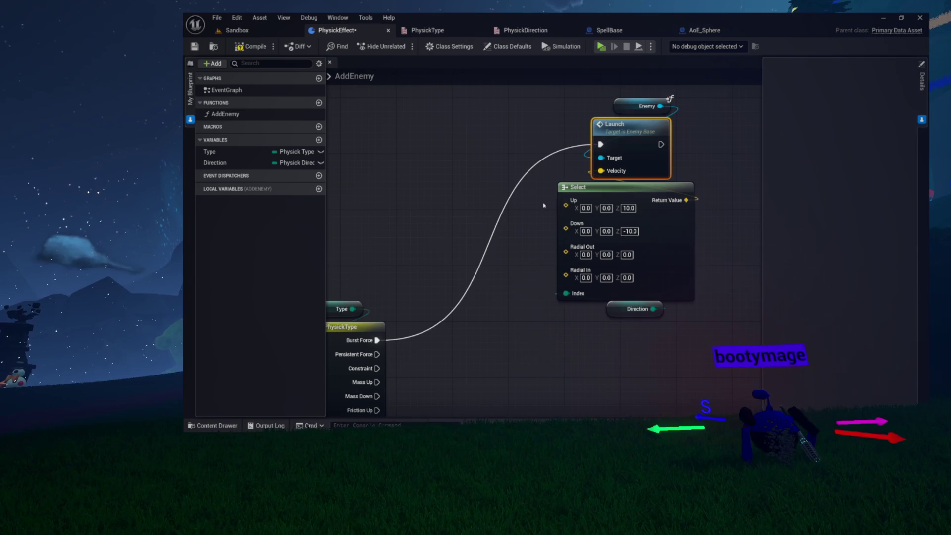
drag(520, 167, 608, 237)
drag(744, 361, 742, 360)
scroll(711, 272, up, 4)
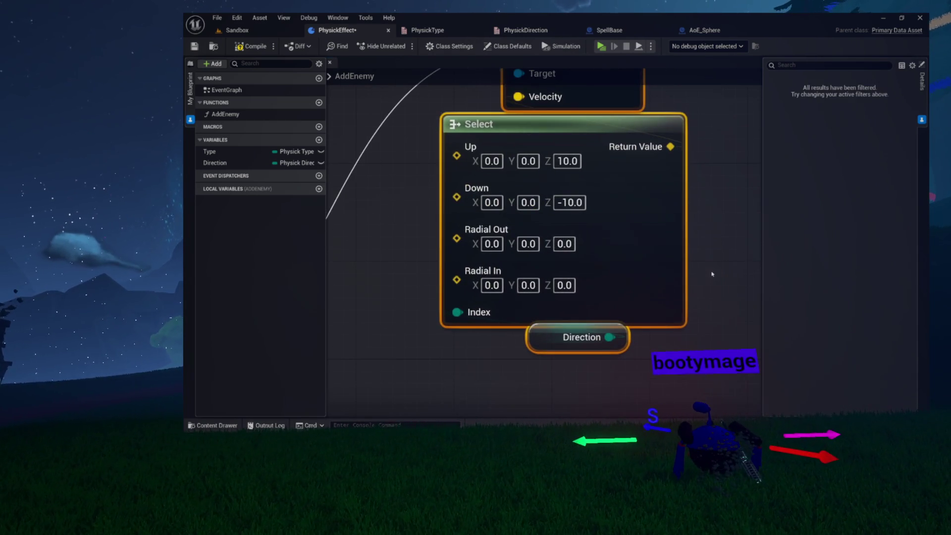
click(419, 346)
scroll(371, 272, down, 2)
Bring the AddEnemy and Switch on PhysickType nodes into view and select the entry node.
mouse_move(371, 272)
mouse_down()
mouse_move(468, 308)
mouse_move(515, 299)
mouse_up()
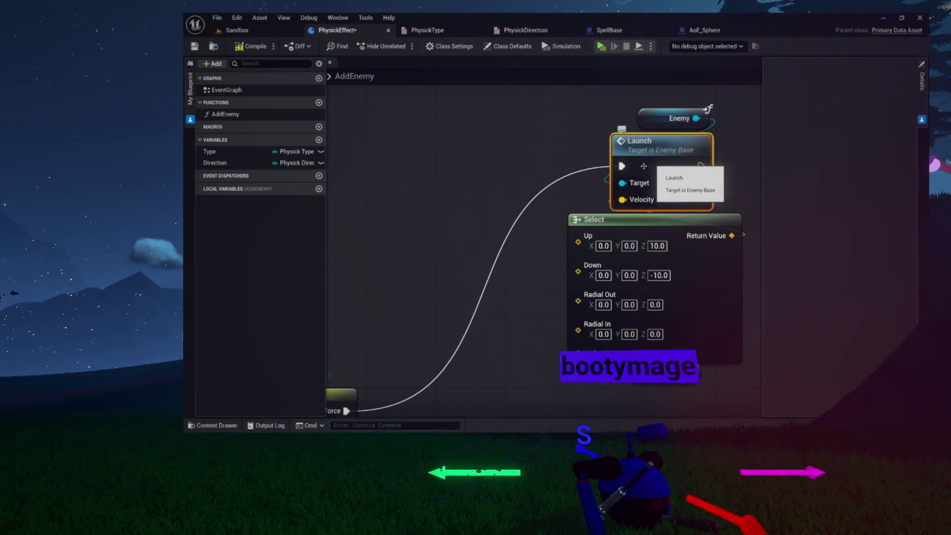
scroll(511, 174, down, 3)
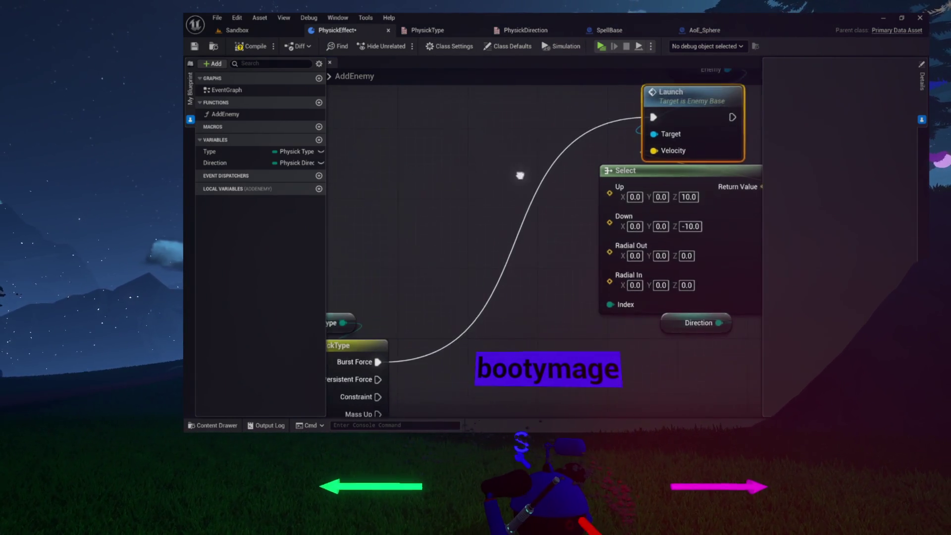
scroll(535, 169, up, 2)
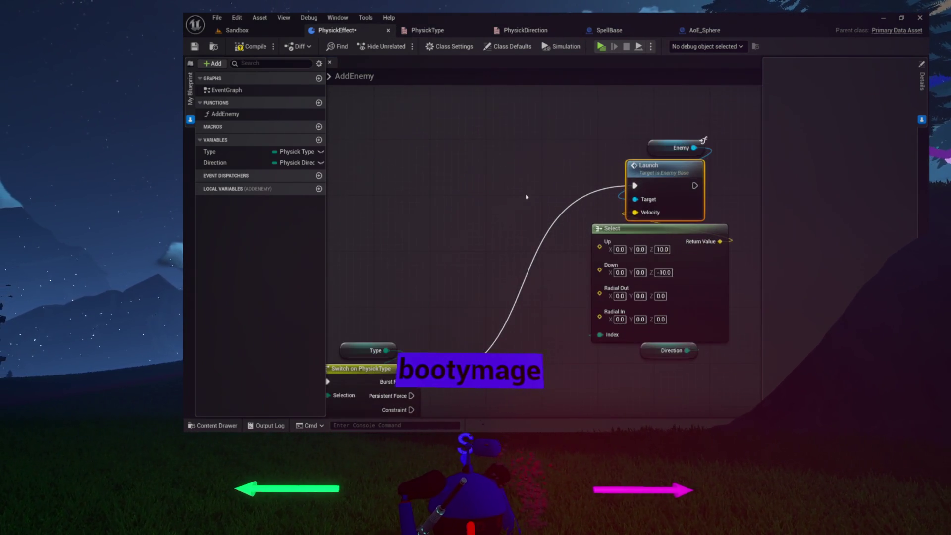
drag(568, 251, 541, 225)
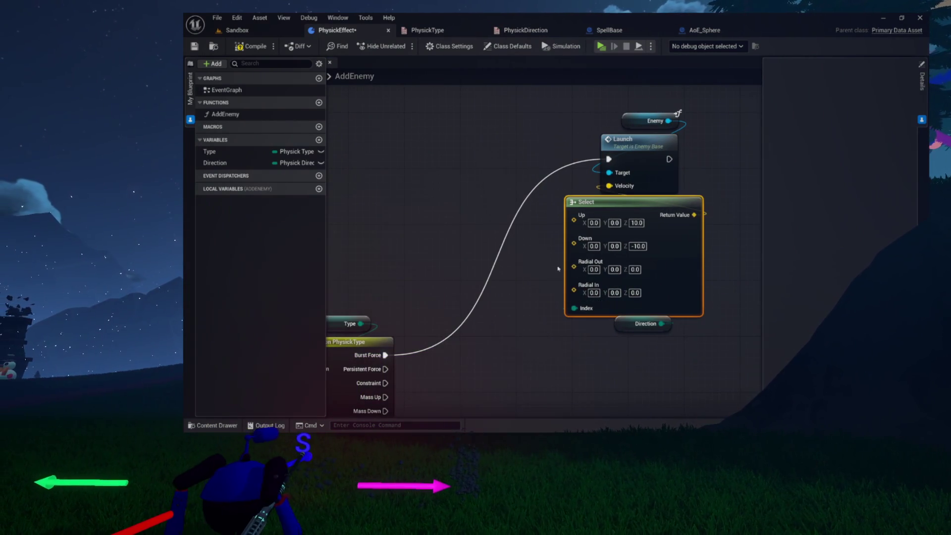
scroll(558, 265, up, 3)
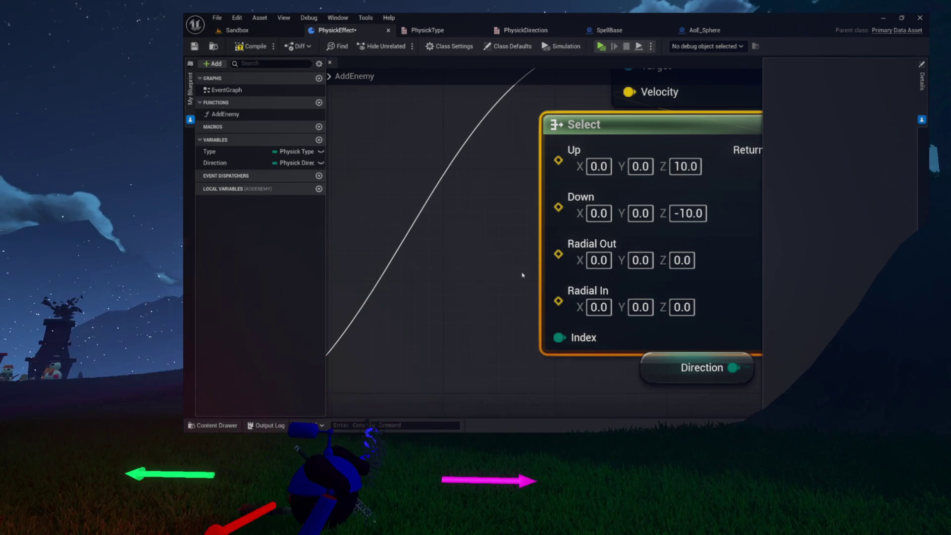
scroll(522, 273, down, 4)
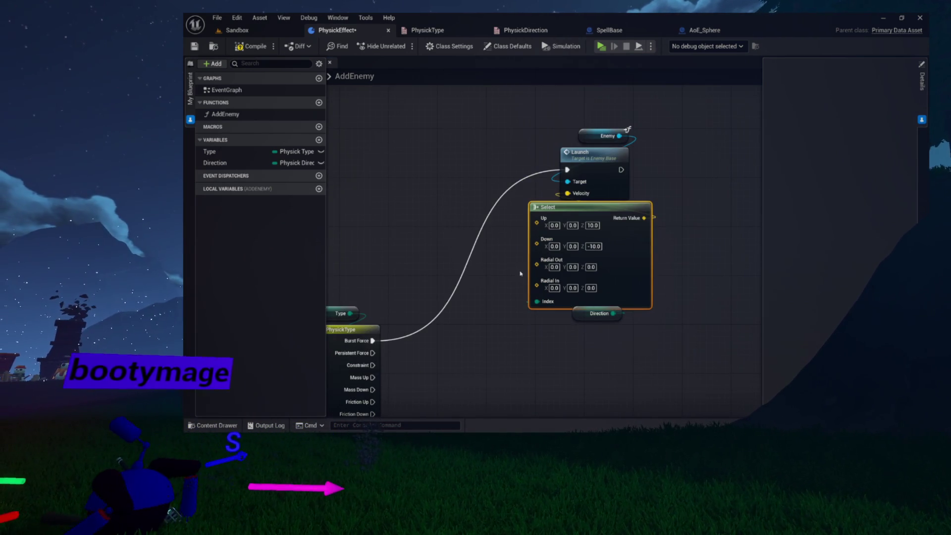
mouse_move(430, 271)
mouse_down()
mouse_move(549, 263)
mouse_move(554, 203)
mouse_move(594, 192)
mouse_move(602, 199)
mouse_up()
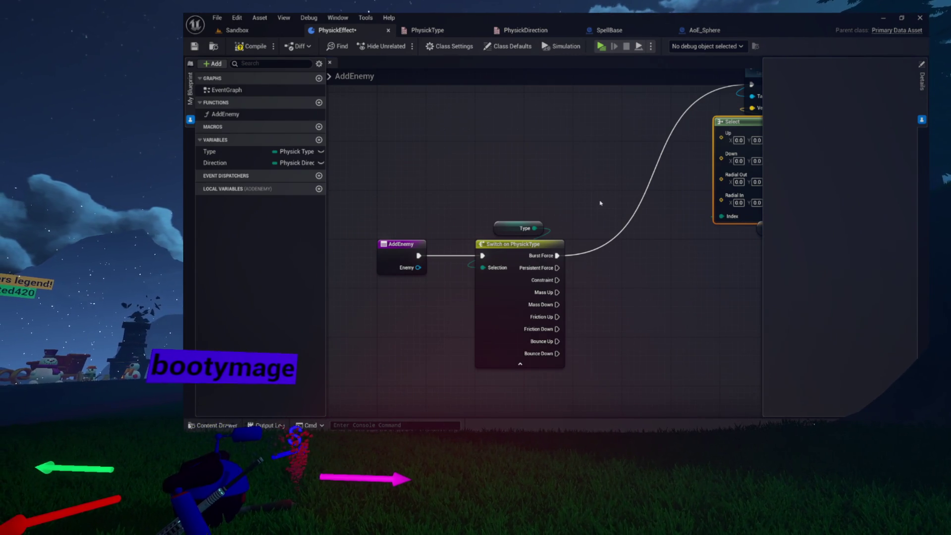
click(407, 243)
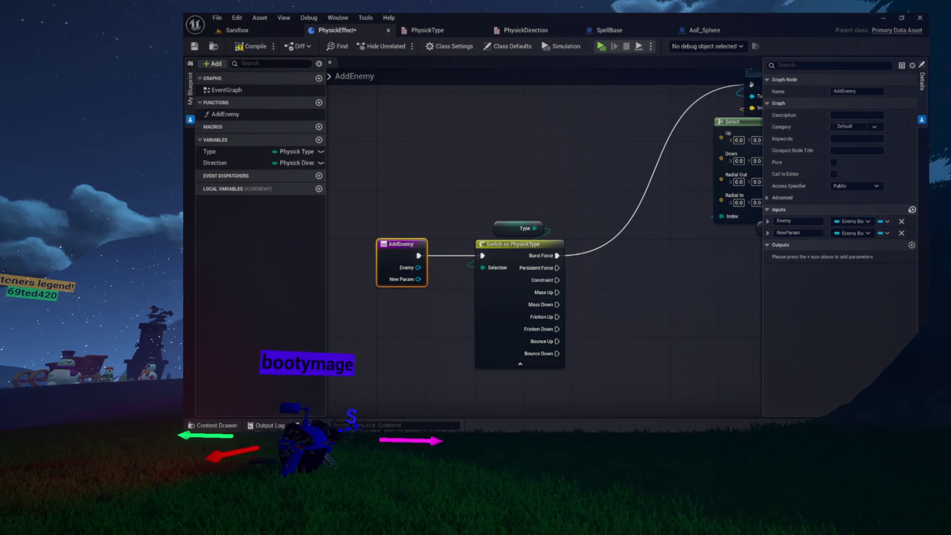
Make the new AddEnemy input a Scene Component reference named SpellTransform and compile.
click(840, 233)
text(scene)
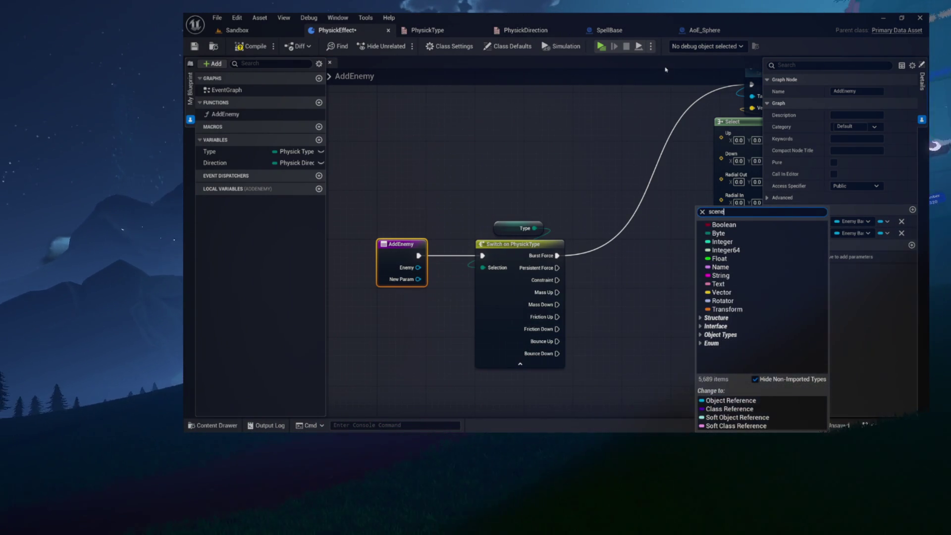
text(component)
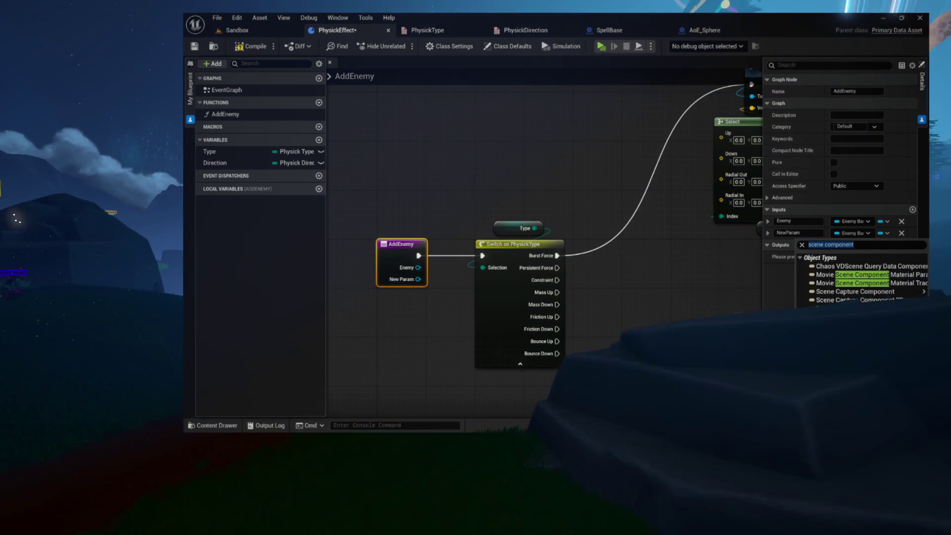
click(738, 450)
double_click(788, 233)
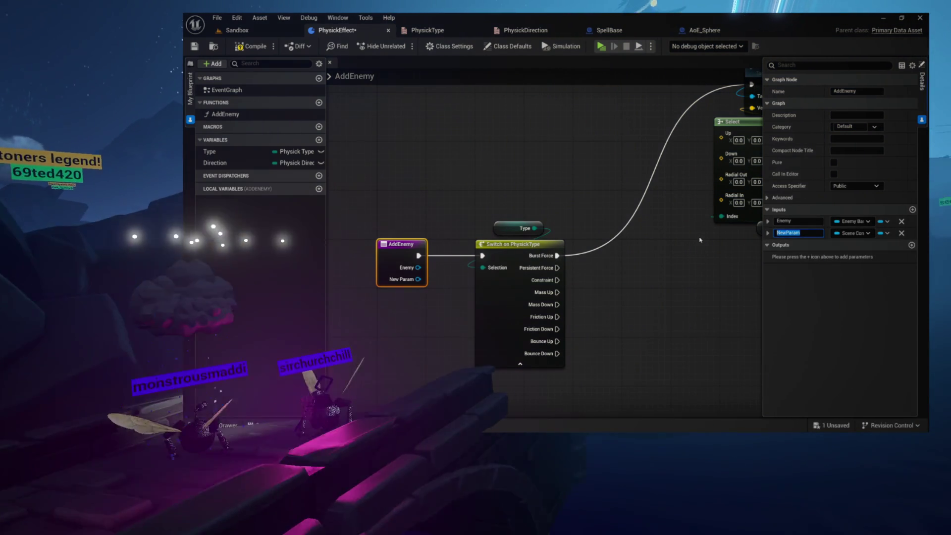
text(S)
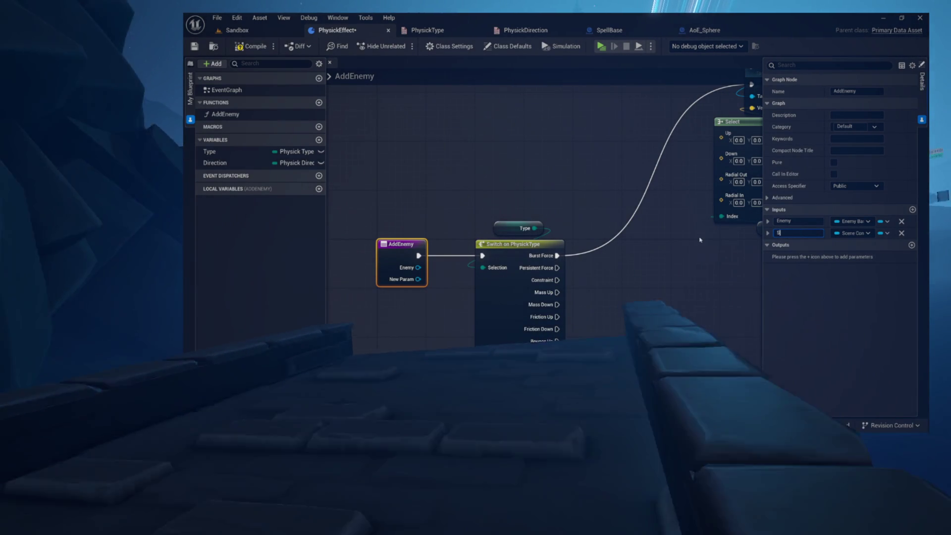
text(pellTransfrom)
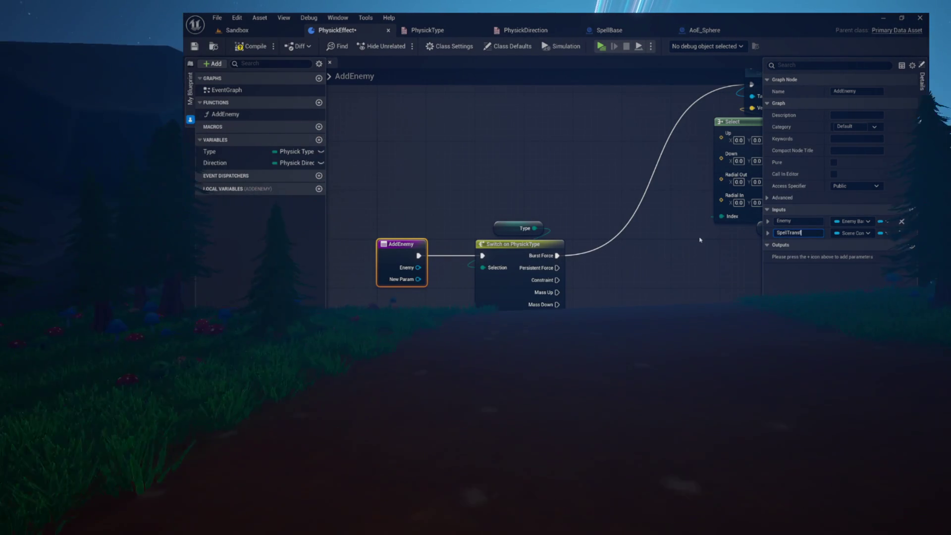
key(Return)
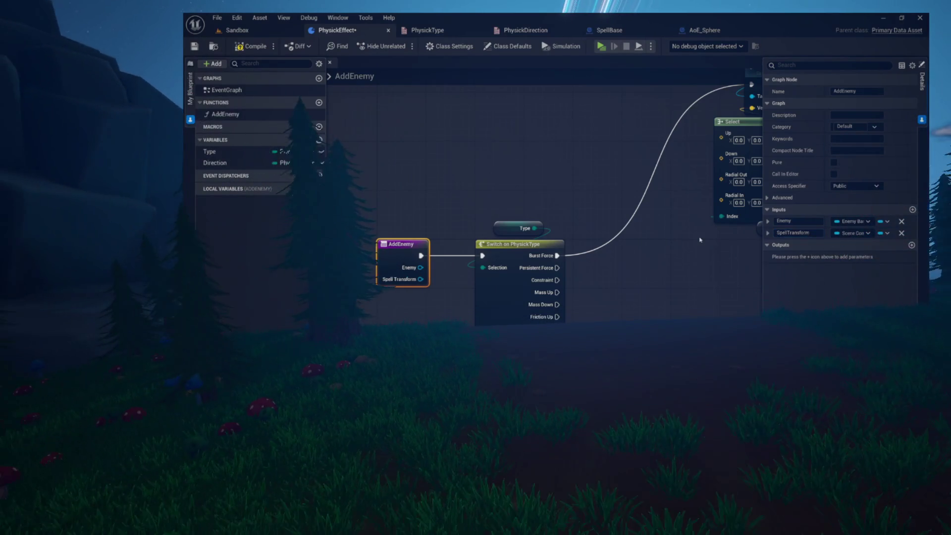
key(F7)
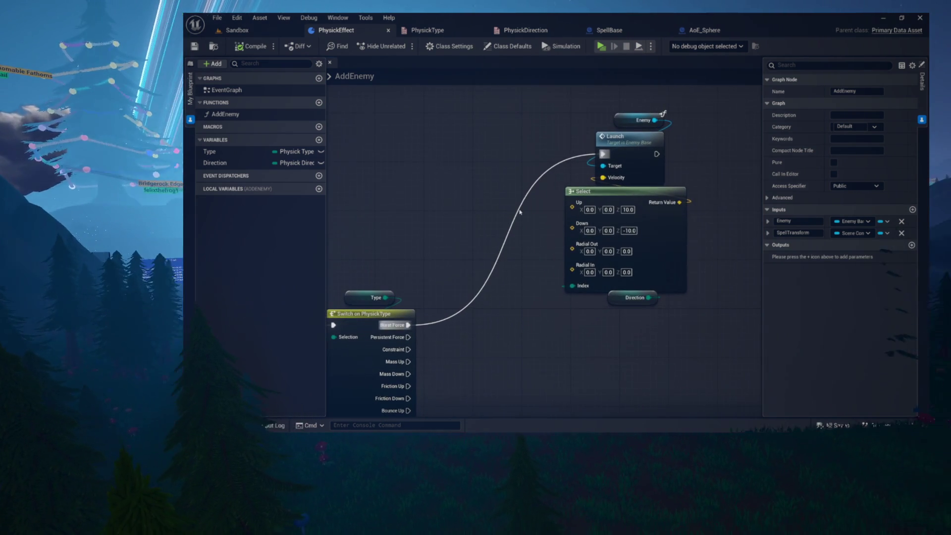
drag(510, 126, 661, 359)
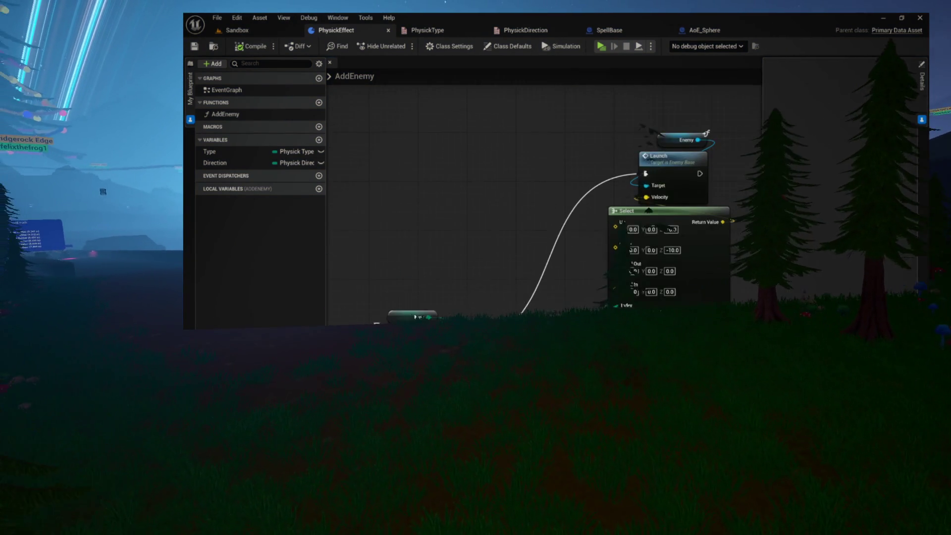
Add Get Spell Transform and Get Enemy nodes to the AddEnemy graph.
right_click(449, 241)
text(get spell transf)
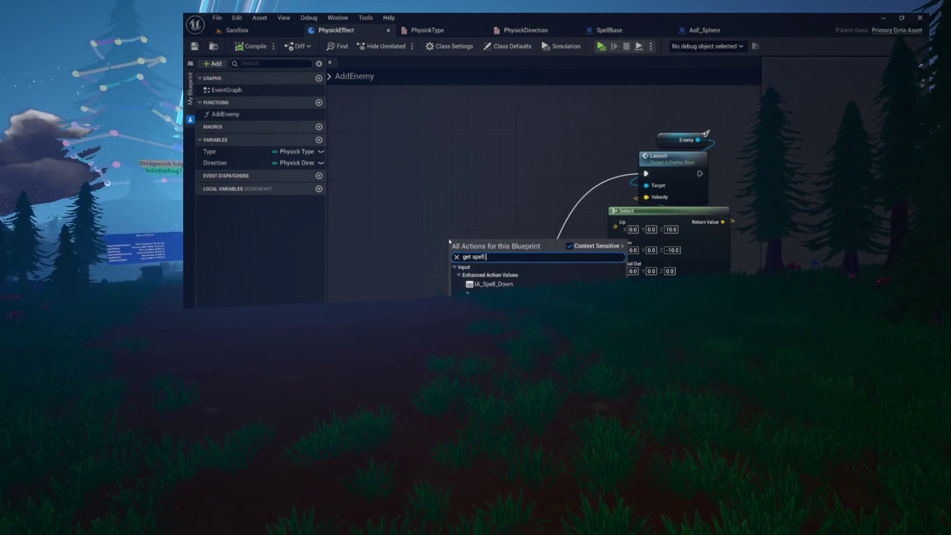
key(Return)
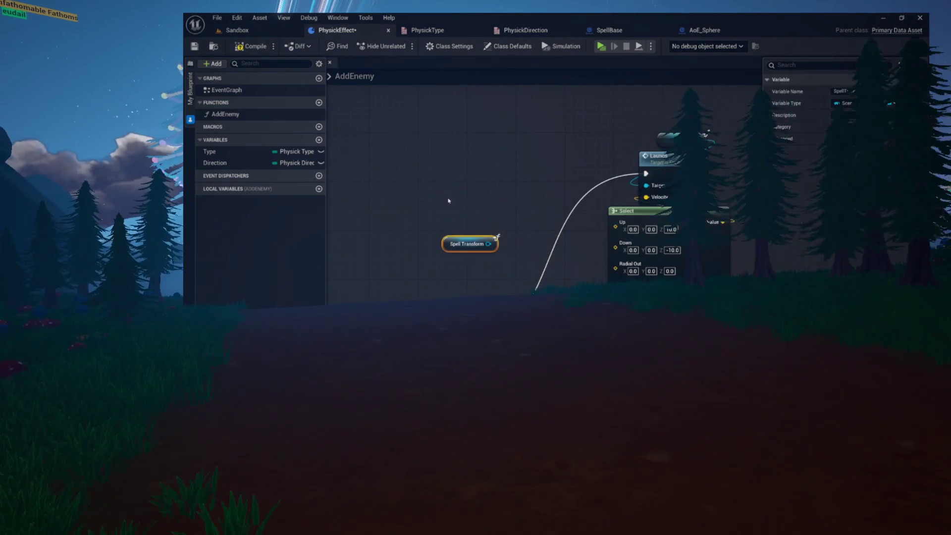
right_click(448, 200)
text(get enemy)
key(Return)
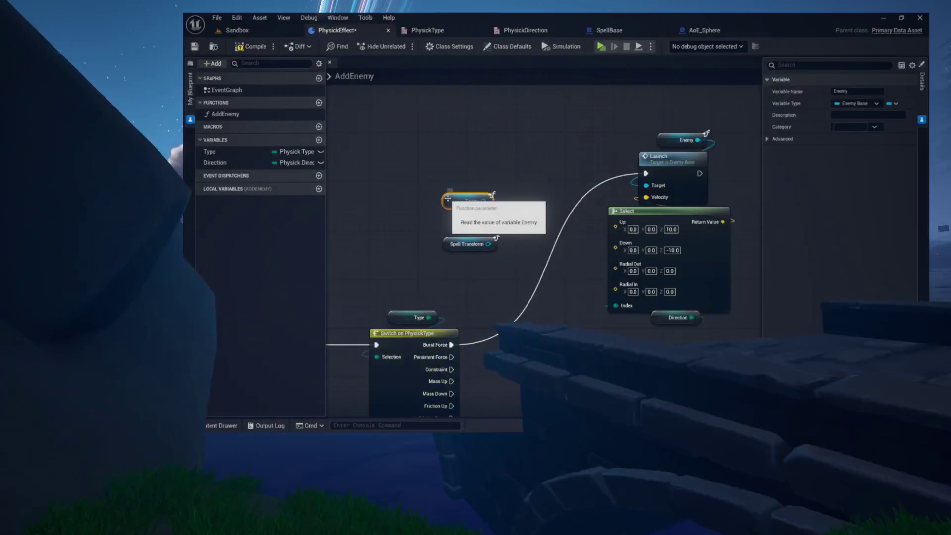
ctrl+click(429, 233)
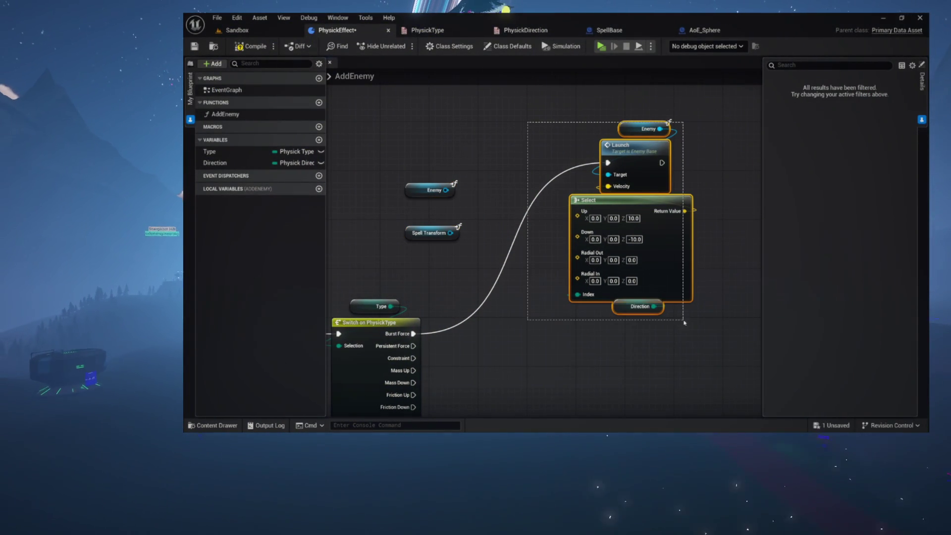
Move the Enemy, Launch, Select and Direction group further right.
drag(682, 323, 682, 323)
drag(634, 205, 707, 205)
click(502, 163)
drag(502, 163, 568, 232)
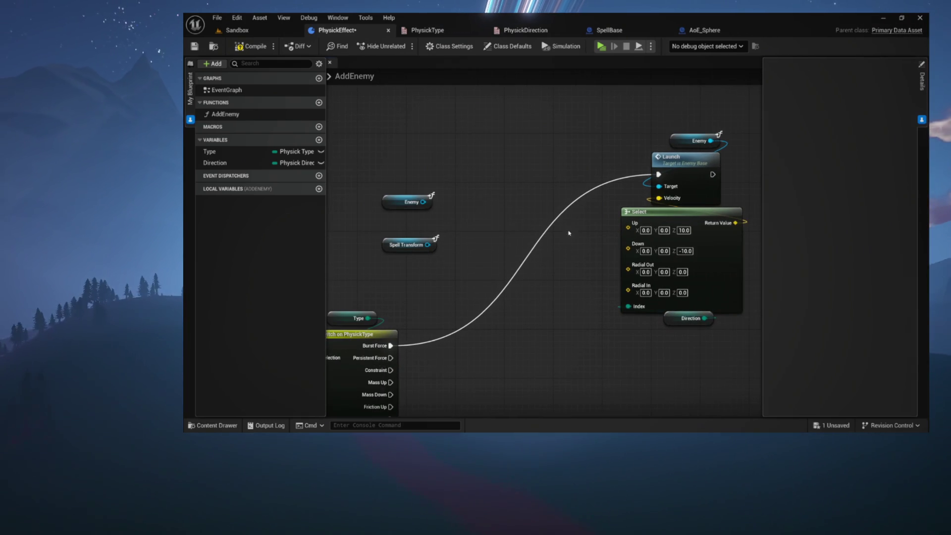
Add a Get Actor Transform node targeting the Enemy getter.
drag(519, 212, 518, 212)
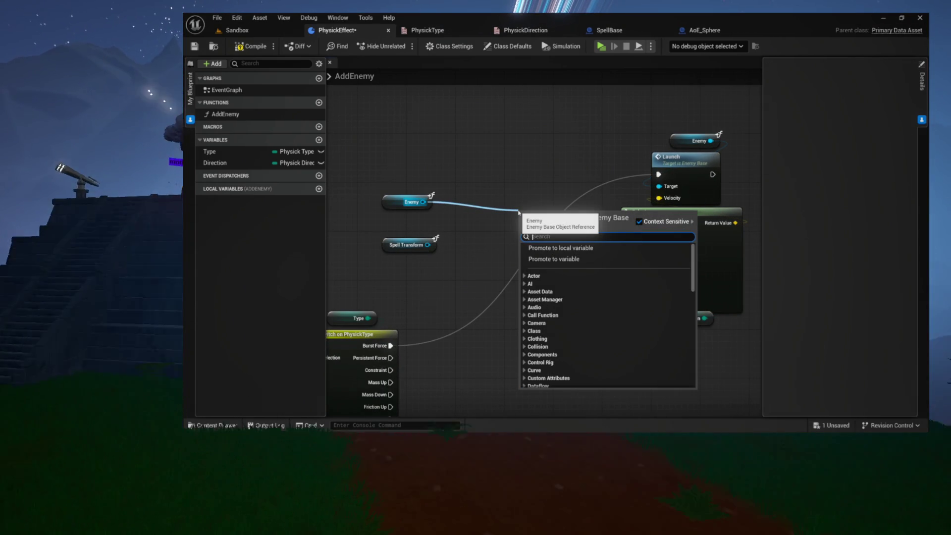
text(look)
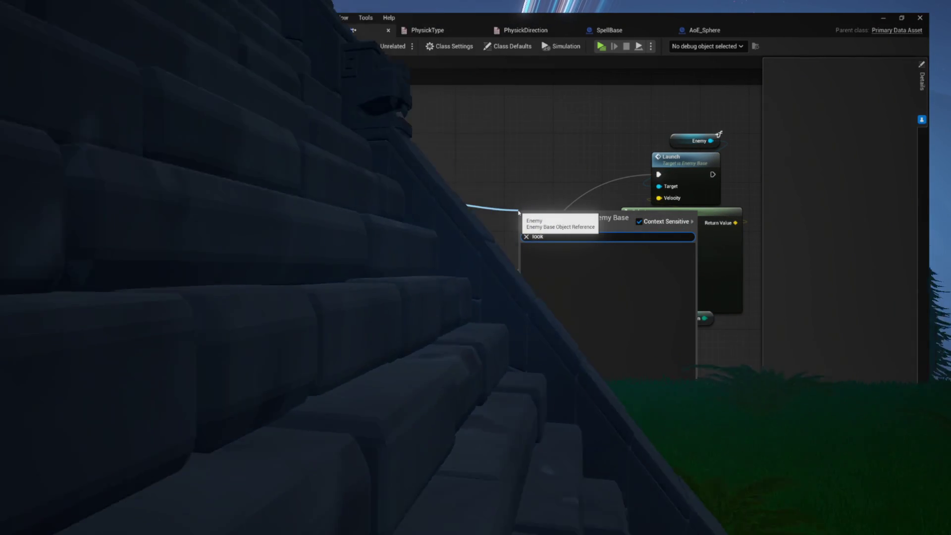
key(Escape)
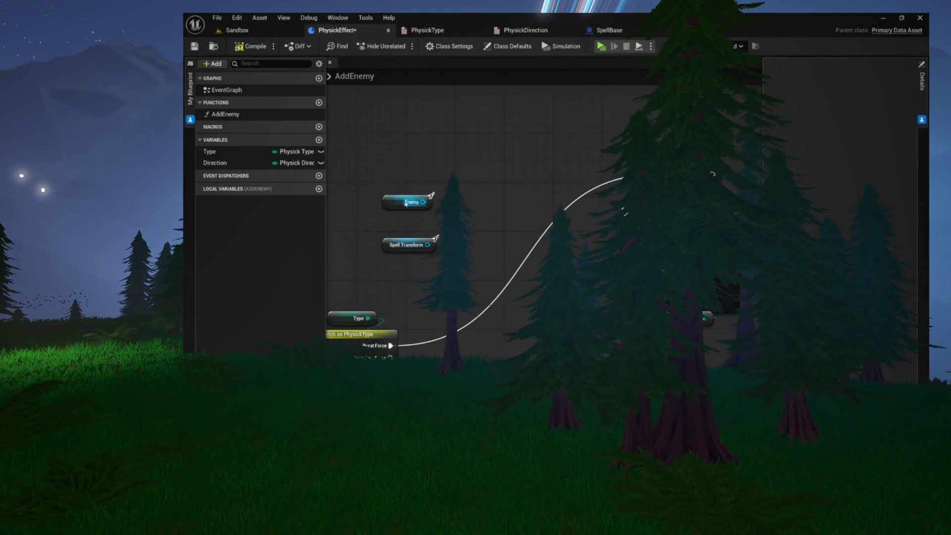
mouse_move(405, 203)
mouse_down()
mouse_move(405, 160)
mouse_move(455, 158)
mouse_up()
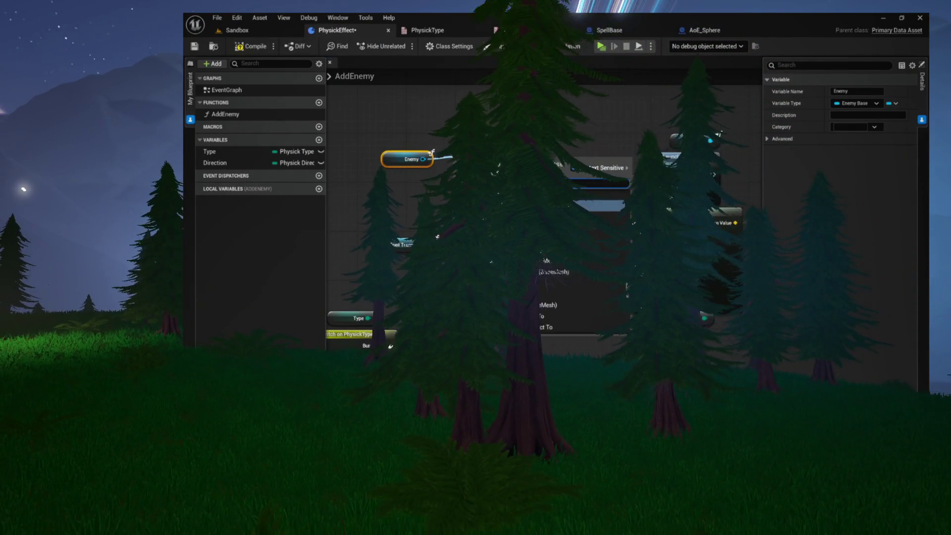
text(get world)
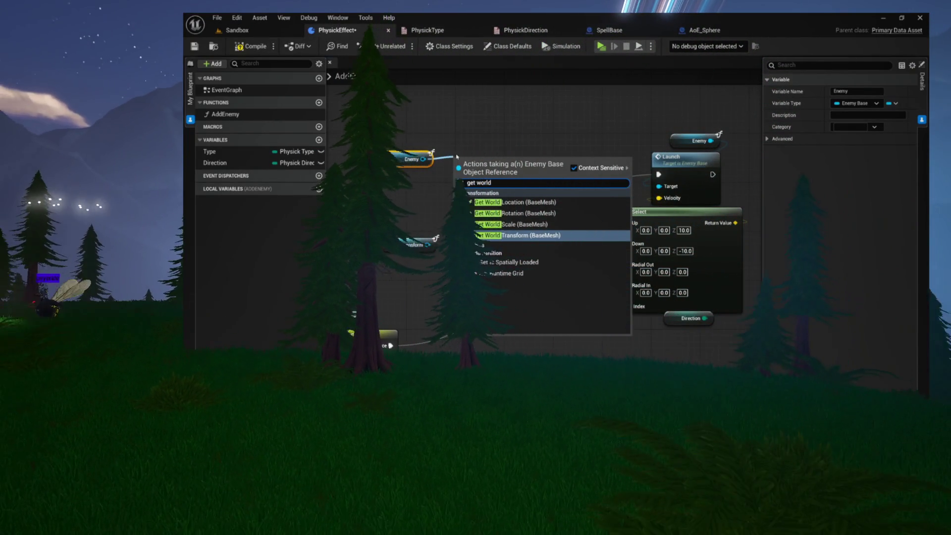
text( tranfs)
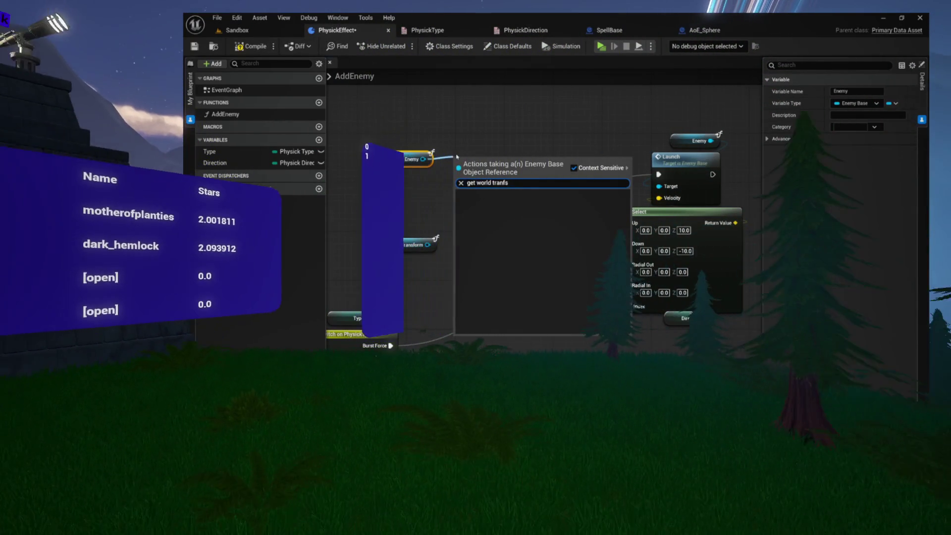
key(BackSpace)
key(BackSpace)
text(sfo)
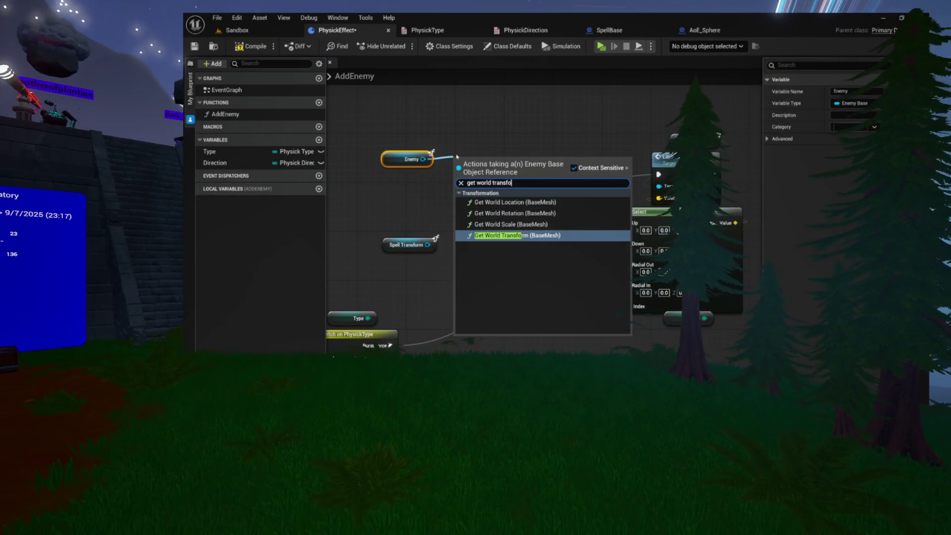
text(rm)
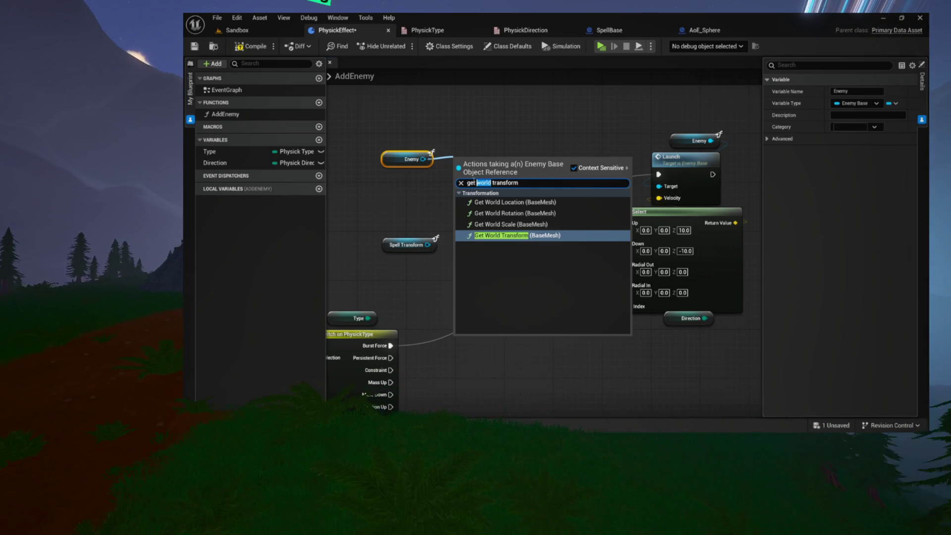
key(BackSpace)
key(BackSpace)
key(BackSpace)
text(actor)
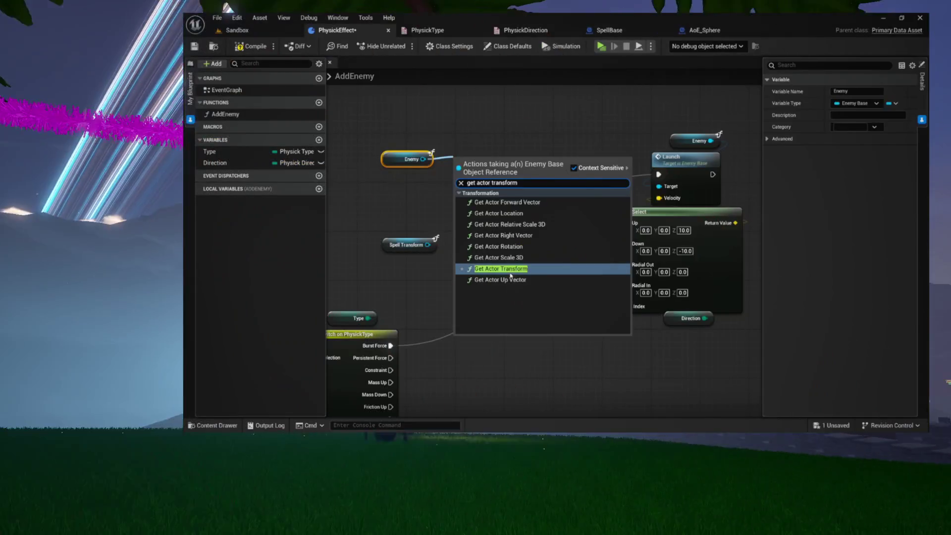
key(Return)
drag(464, 160, 392, 173)
Split Get Actor Transform's Return Value into location, rotation and scale.
right_click(422, 187)
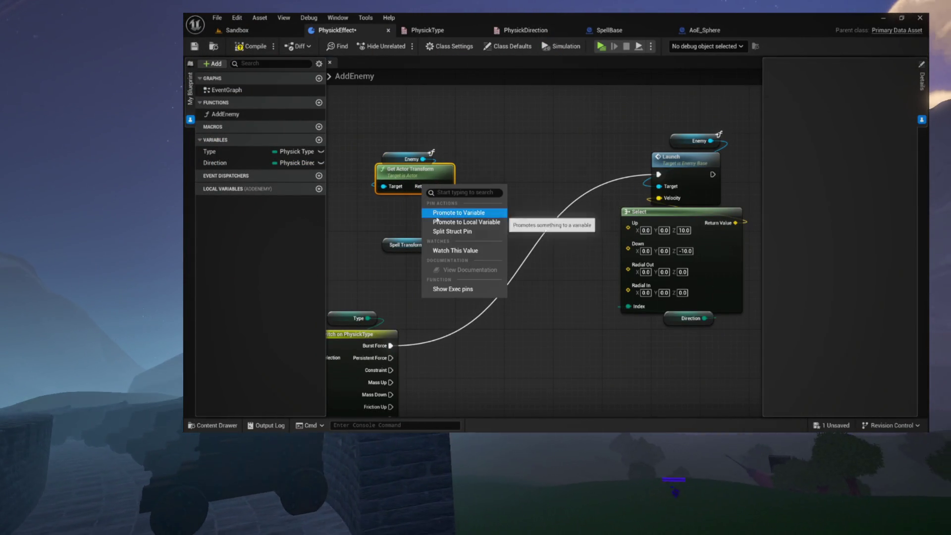
click(443, 231)
drag(448, 189, 391, 196)
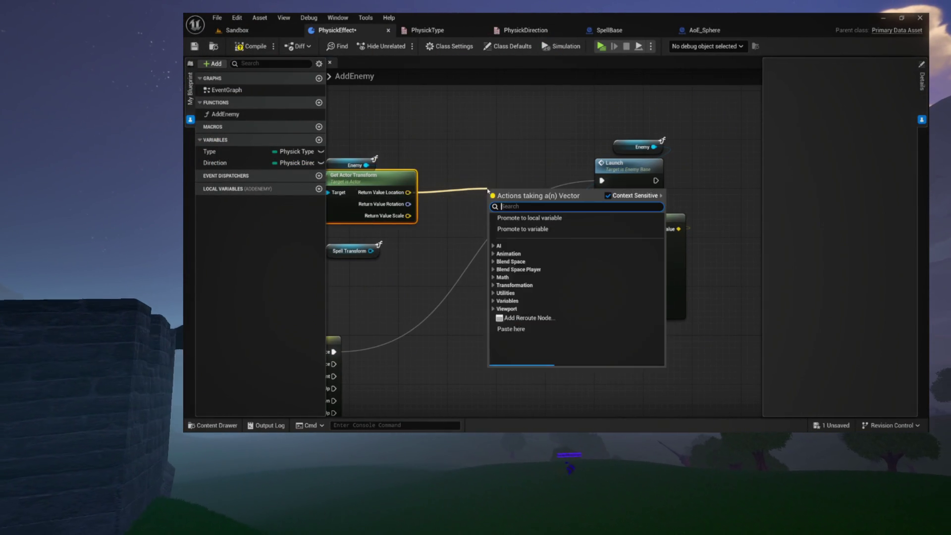
drag(487, 190, 488, 190)
mouse_move(353, 263)
mouse_down()
mouse_move(411, 250)
mouse_move(430, 270)
mouse_up()
Add a Get World Transform node targeting the Spell Transform getter.
text(get world transform)
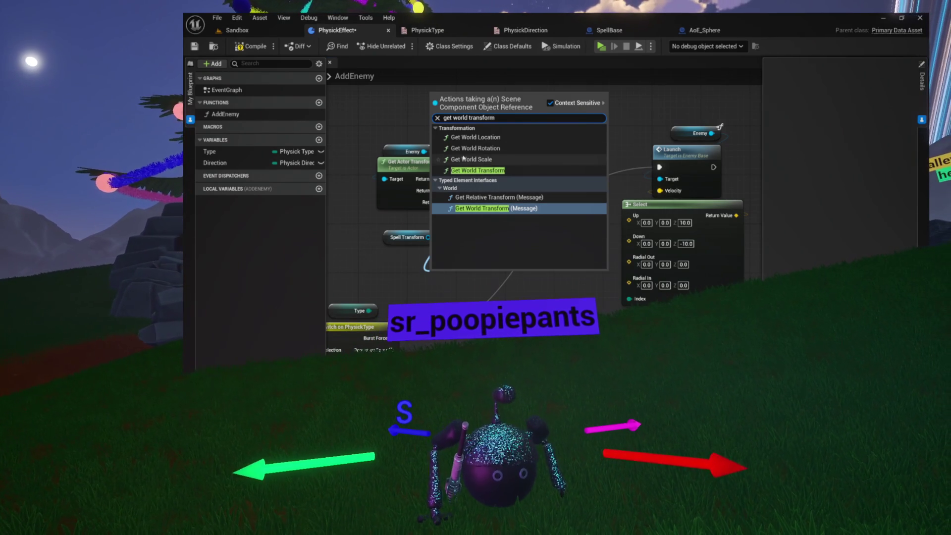
click(471, 171)
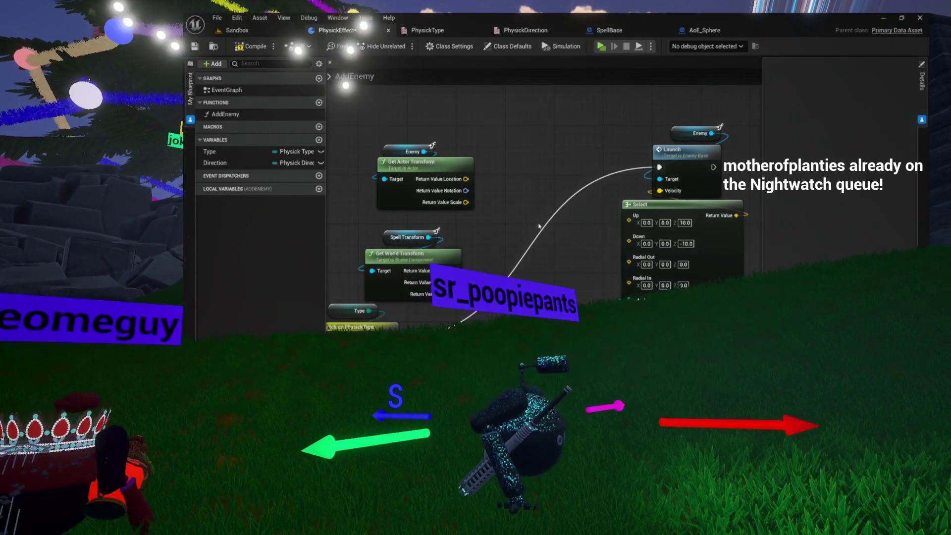
mouse_move(550, 222)
mouse_down()
mouse_move(568, 228)
mouse_move(532, 229)
mouse_up()
mouse_move(419, 240)
mouse_down()
mouse_move(408, 260)
mouse_move(421, 246)
mouse_up()
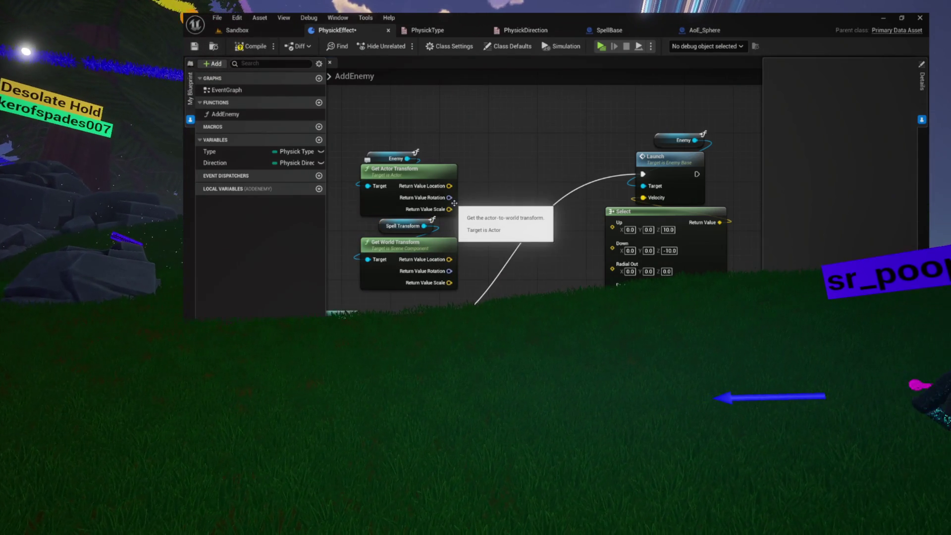
drag(449, 185, 526, 193)
Add a Find Look at Rotation node wired from a location pin.
text(look at)
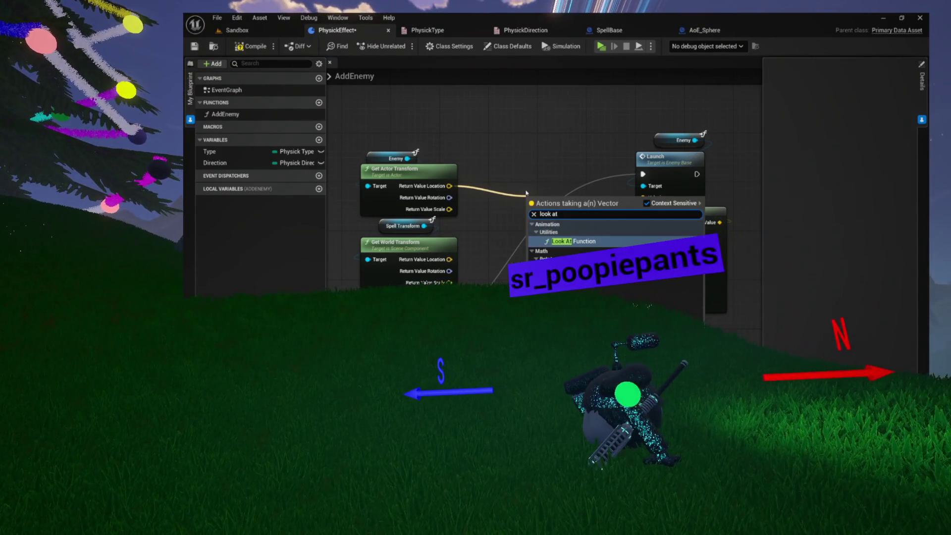
key(Return)
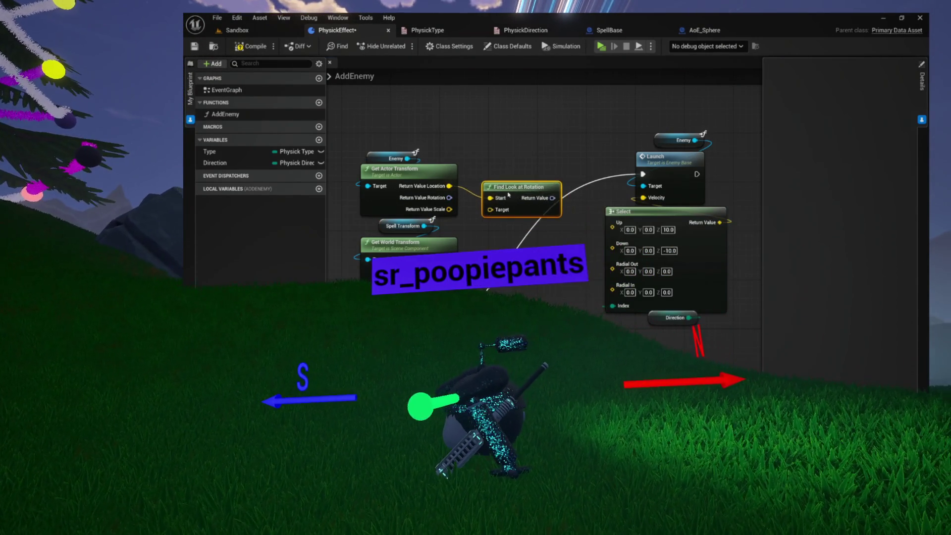
drag(510, 194, 504, 194)
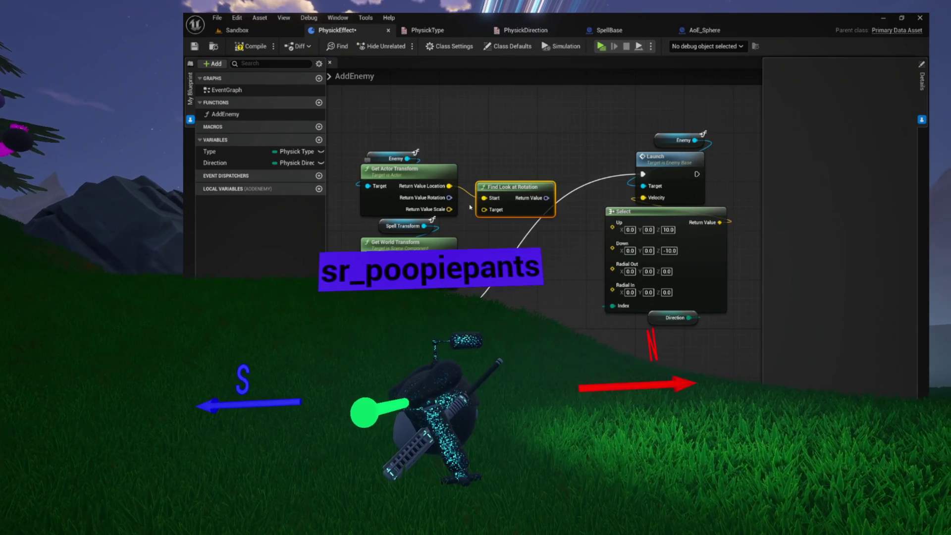
drag(491, 190, 509, 195)
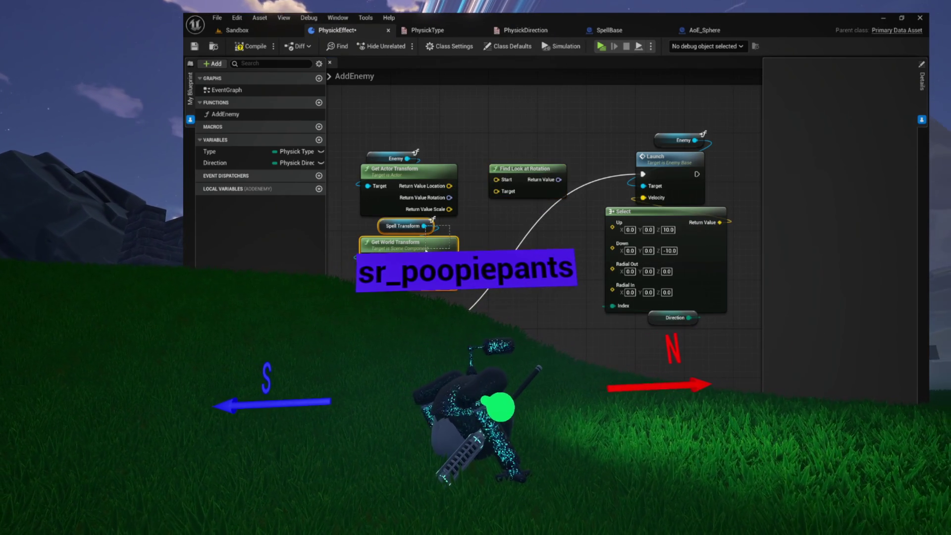
Feed the enemy location into the look-at Target and arrange the transform nodes.
mouse_move(452, 230)
mouse_down()
mouse_move(450, 261)
mouse_move(479, 292)
mouse_up()
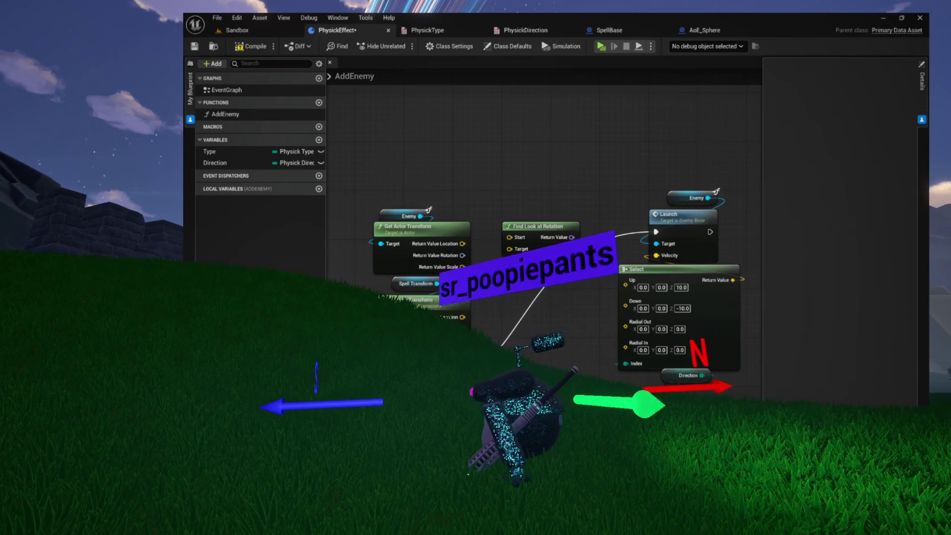
drag(439, 305, 437, 154)
drag(494, 225, 499, 173)
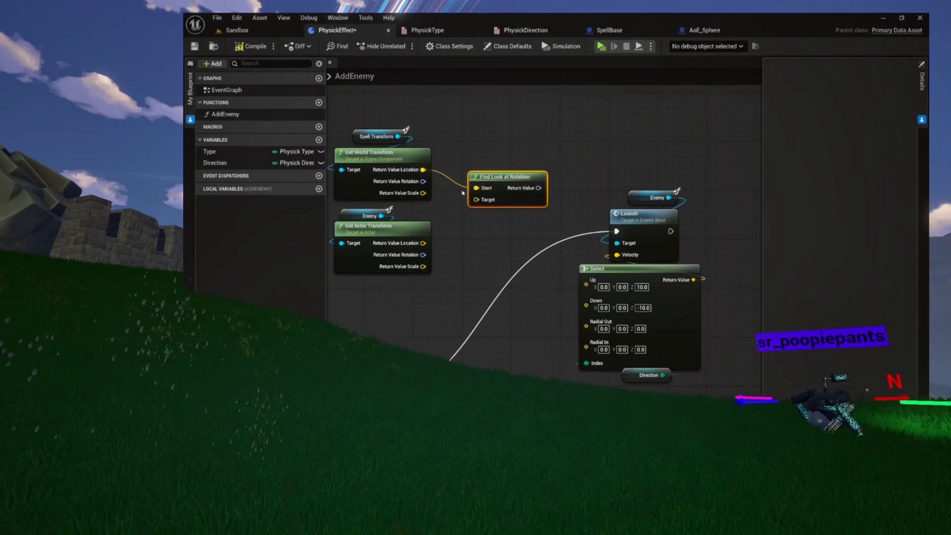
drag(423, 243, 476, 199)
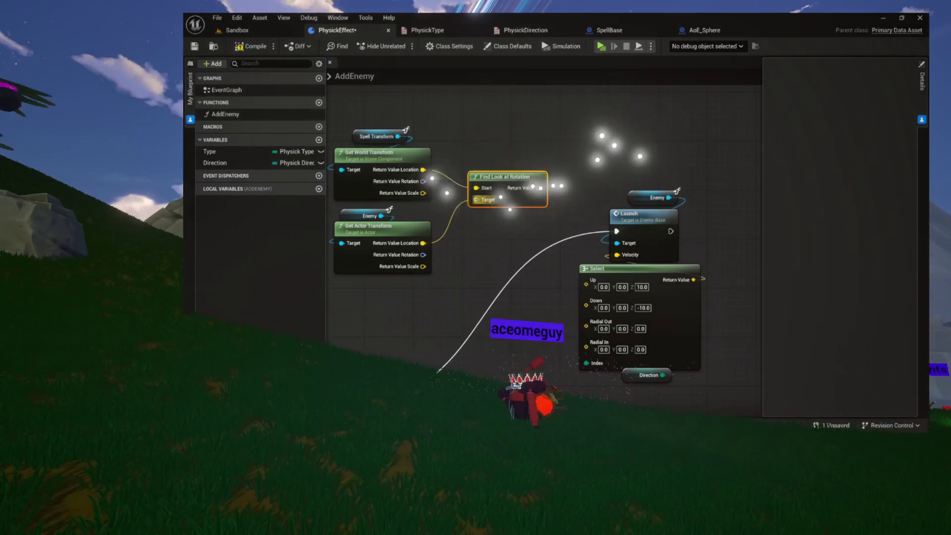
mouse_move(346, 125)
mouse_down()
mouse_move(414, 209)
mouse_move(356, 238)
mouse_up()
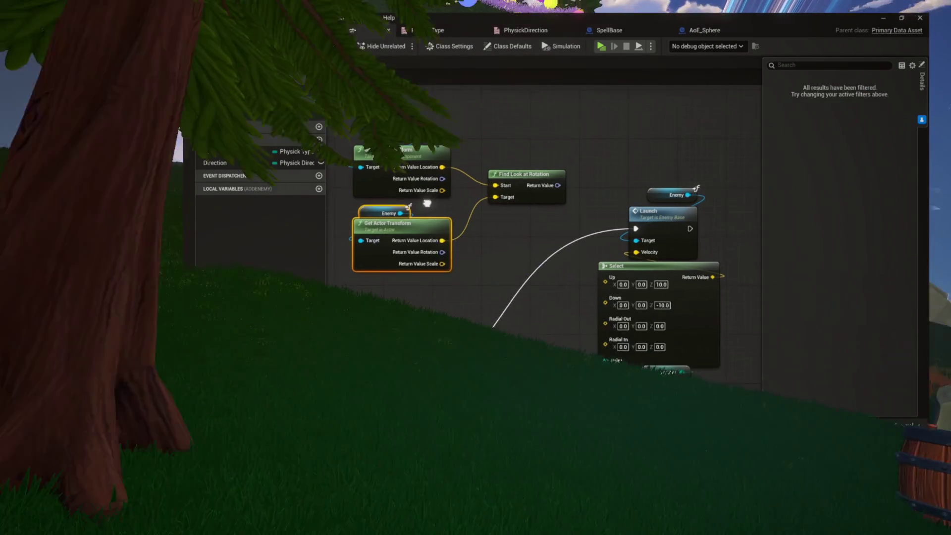
drag(317, 201, 389, 192)
mouse_move(391, 115)
mouse_down()
mouse_move(565, 172)
mouse_move(504, 191)
mouse_move(596, 248)
mouse_up()
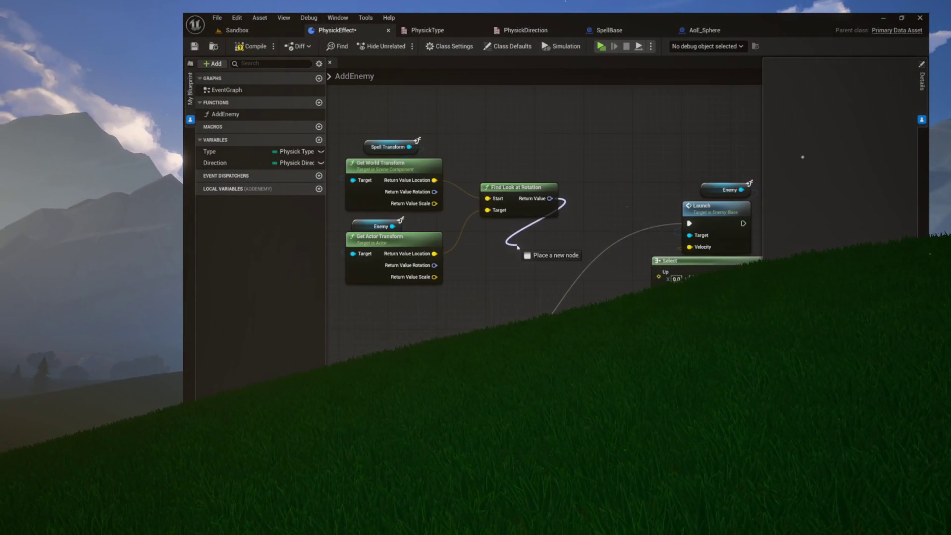
Add Get Forward Vector from Find Look at Rotation's Return Value and wire it into Select's Radial Out.
drag(517, 246, 518, 246)
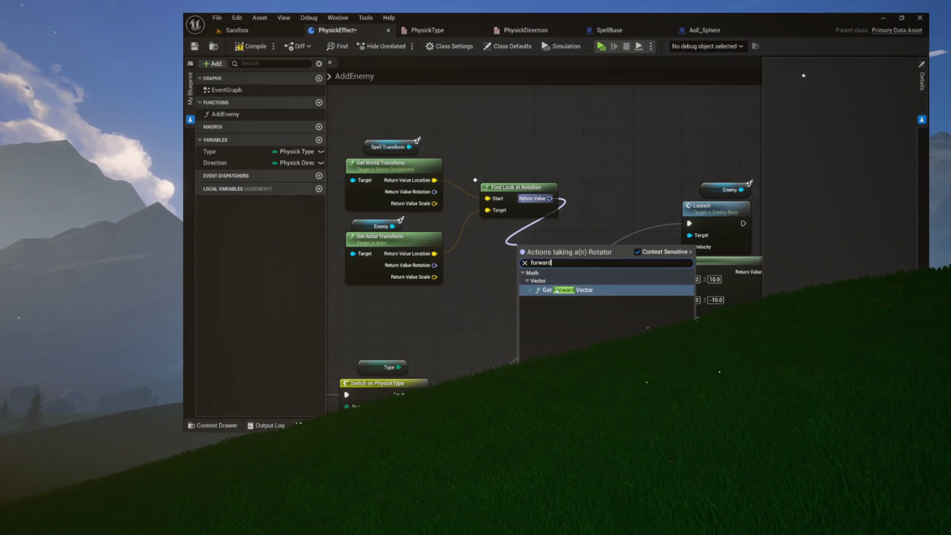
key(Return)
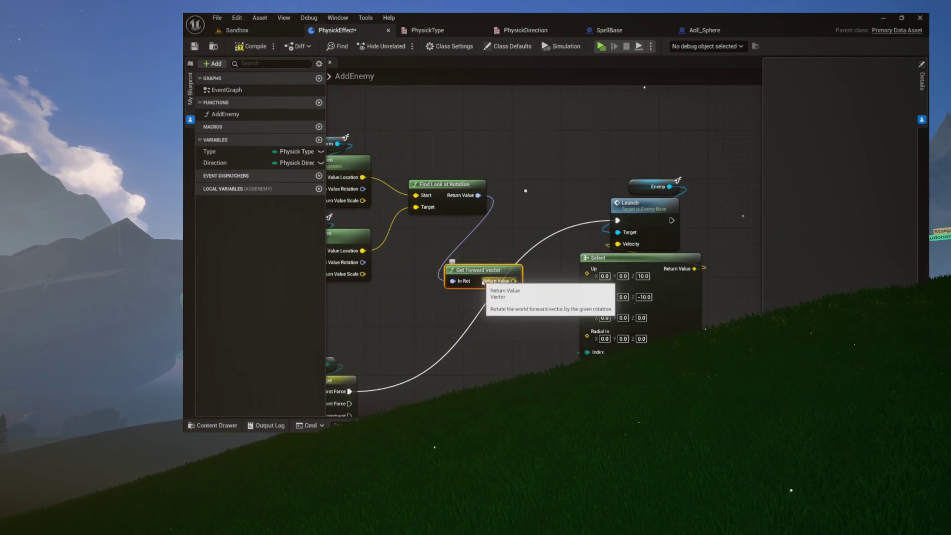
drag(500, 232, 507, 252)
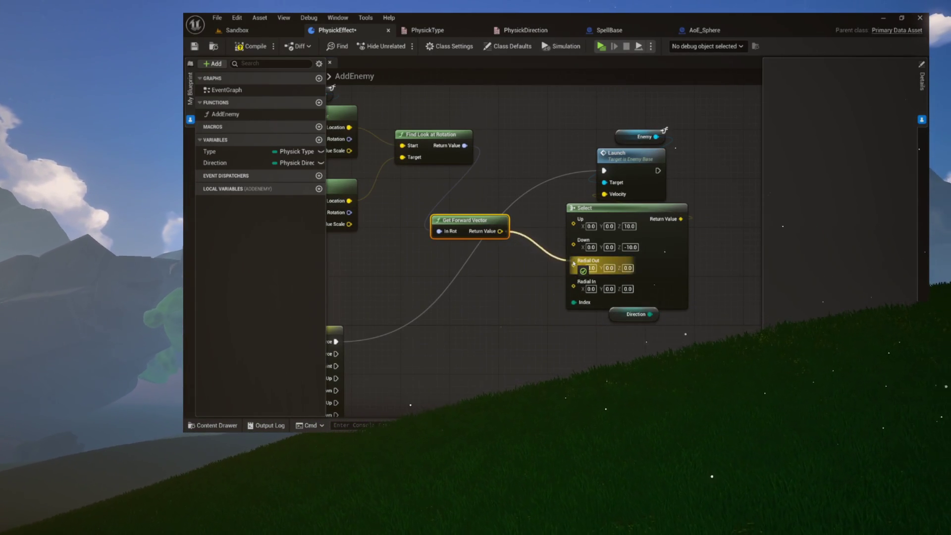
mouse_move(434, 222)
mouse_down()
mouse_move(500, 257)
mouse_move(466, 228)
mouse_move(492, 194)
mouse_up()
mouse_move(591, 261)
mouse_down()
mouse_move(625, 246)
mouse_move(591, 255)
mouse_move(585, 296)
mouse_up()
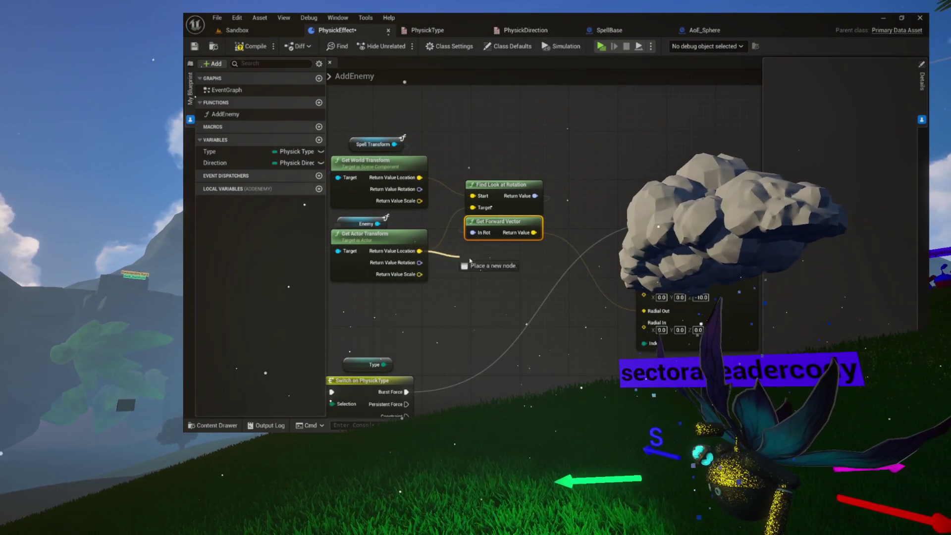
Add a Find Look at Rotation fed by the enemy's location, then a Get Forward Vector from it.
drag(449, 257, 482, 256)
text(find look at)
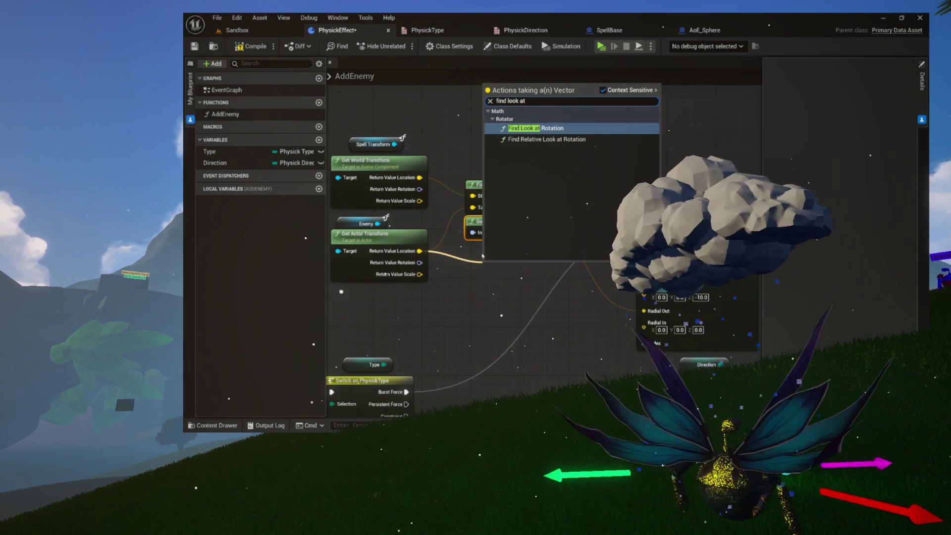
key(Return)
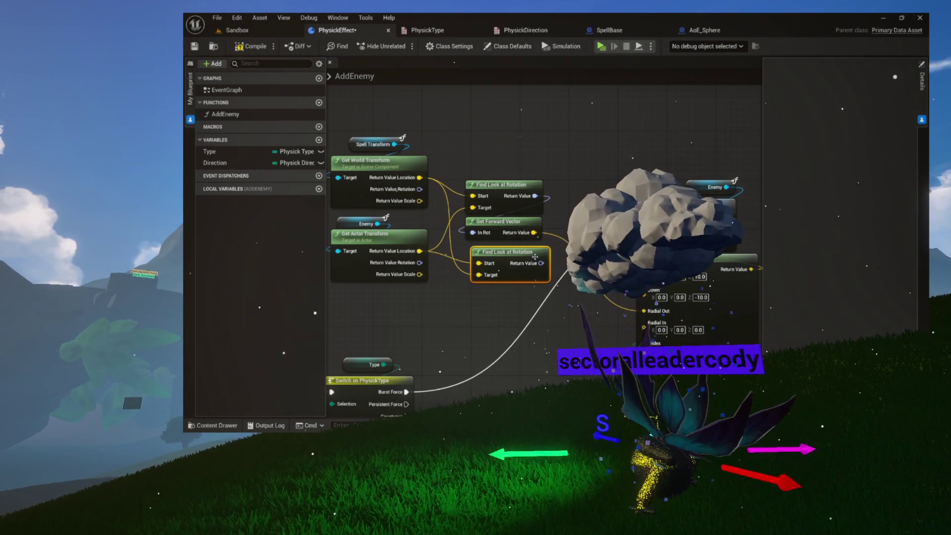
drag(478, 306, 478, 306)
text(forwar)
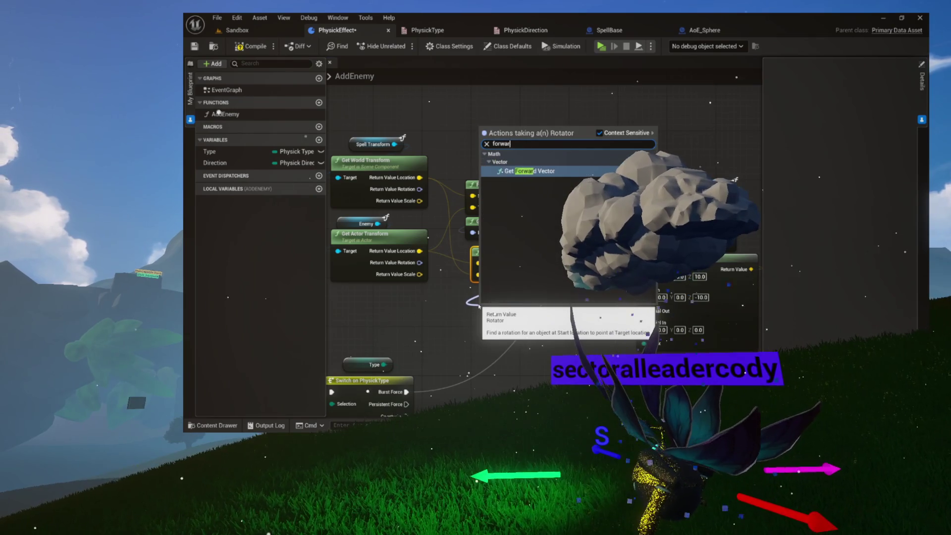
key(Return)
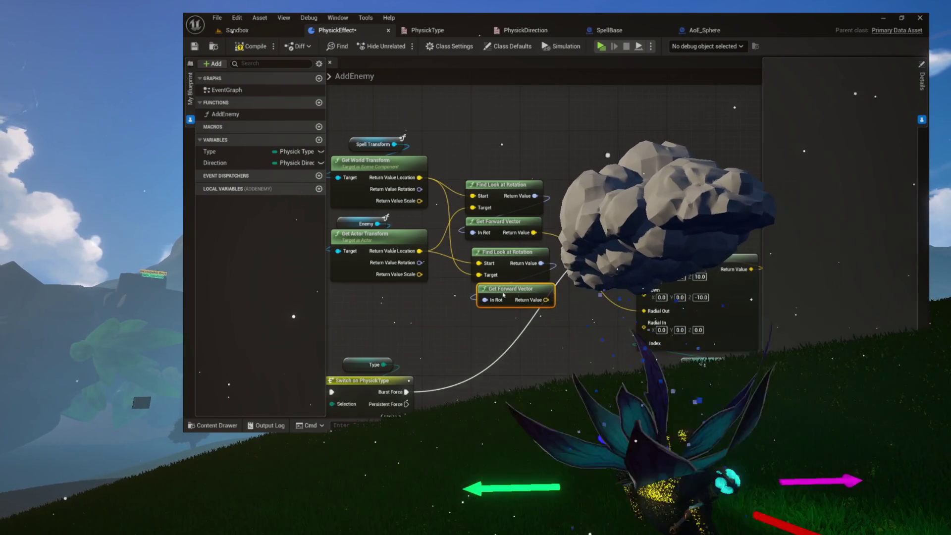
Connect the new Get Forward Vector to the Select node's Radial In pin.
mouse_move(562, 306)
mouse_down()
mouse_move(487, 302)
mouse_move(569, 323)
mouse_up()
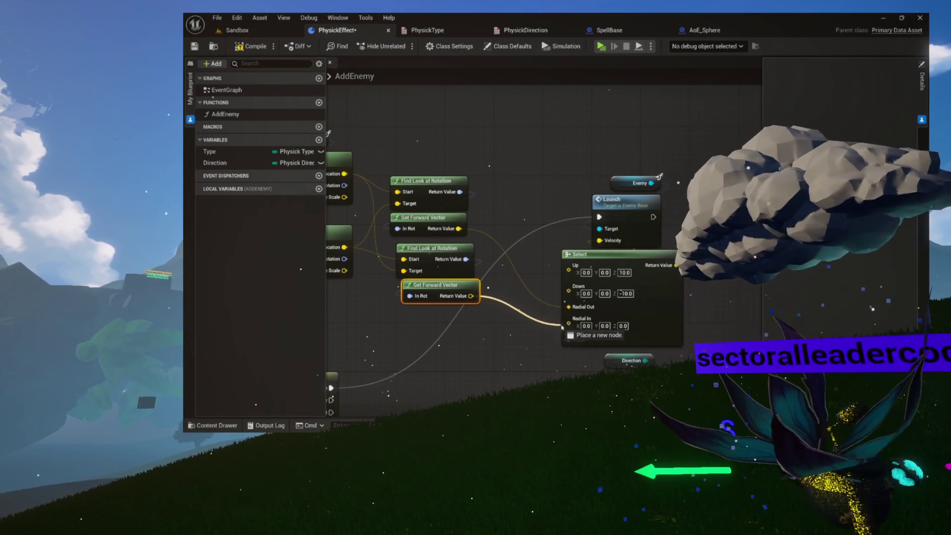
drag(534, 350, 603, 351)
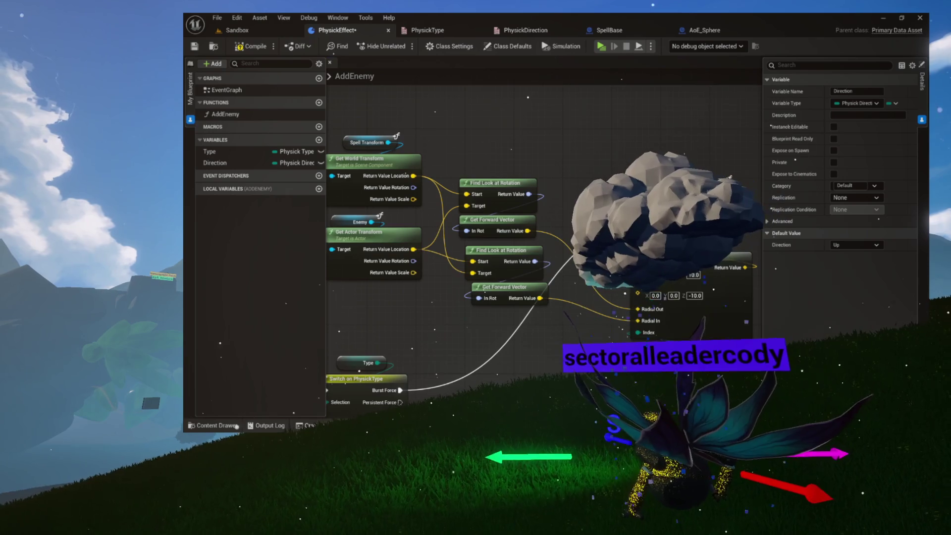
drag(495, 322, 513, 319)
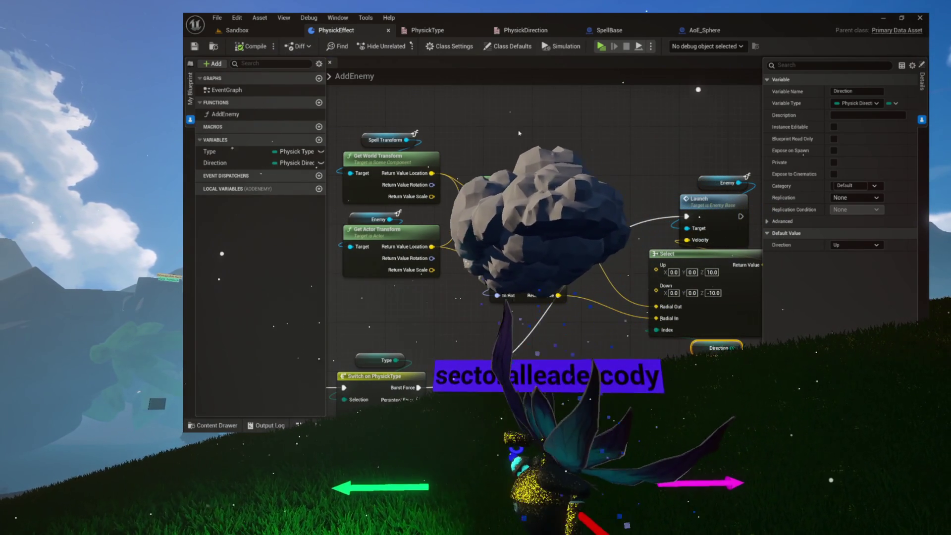
drag(589, 161, 589, 200)
click(547, 296)
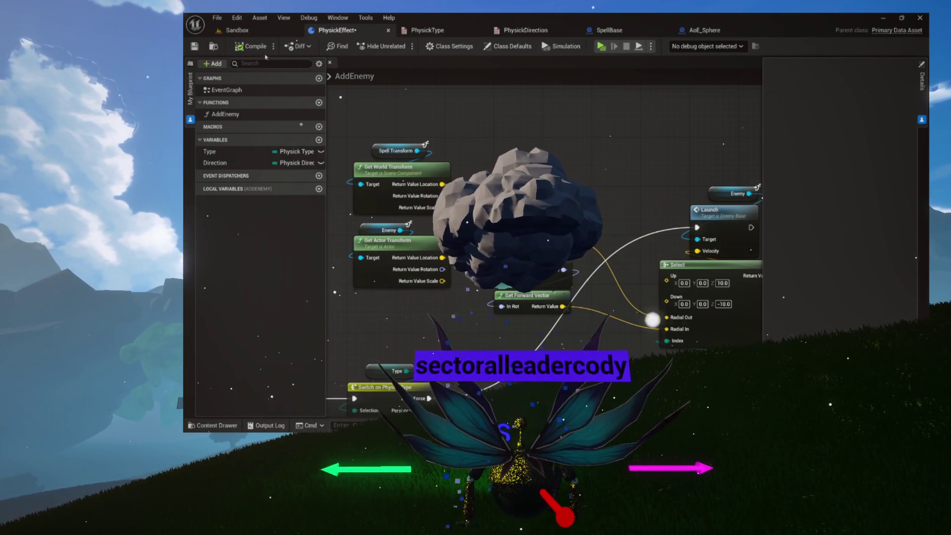
scroll(584, 99, down, 5)
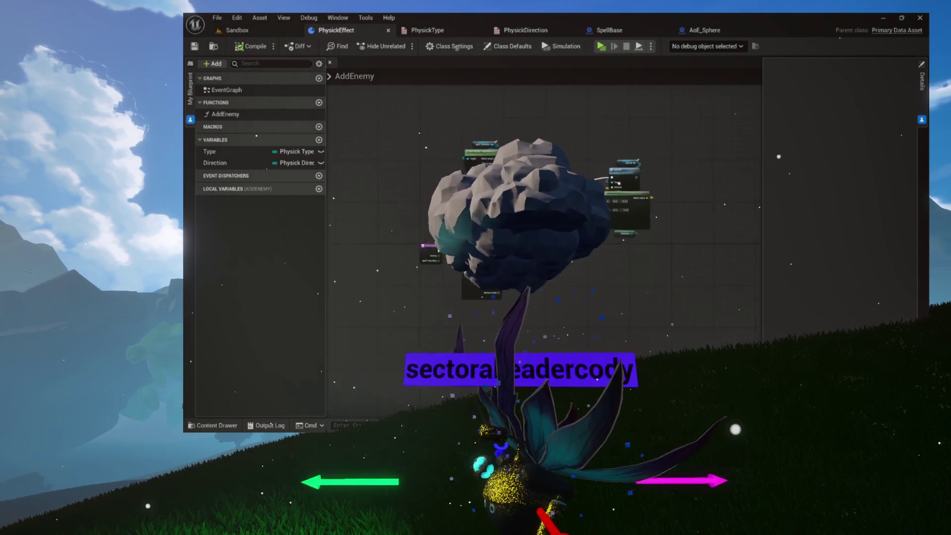
In the Content Drawer's Spell > Physics folder, bring up the new-asset menu on empty space.
scroll(532, 160, up, 5)
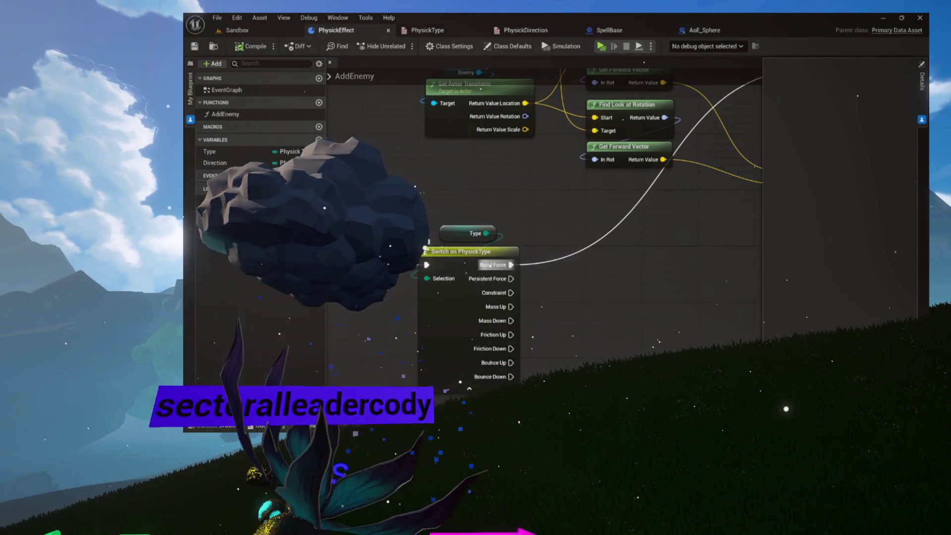
mouse_move(570, 221)
mouse_down()
mouse_move(486, 280)
mouse_move(449, 348)
mouse_up()
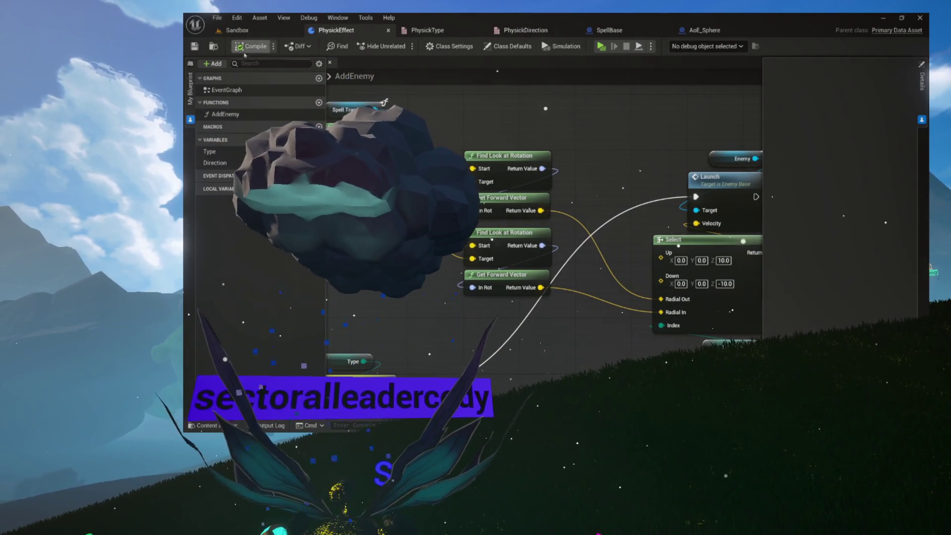
key(ctrl+space)
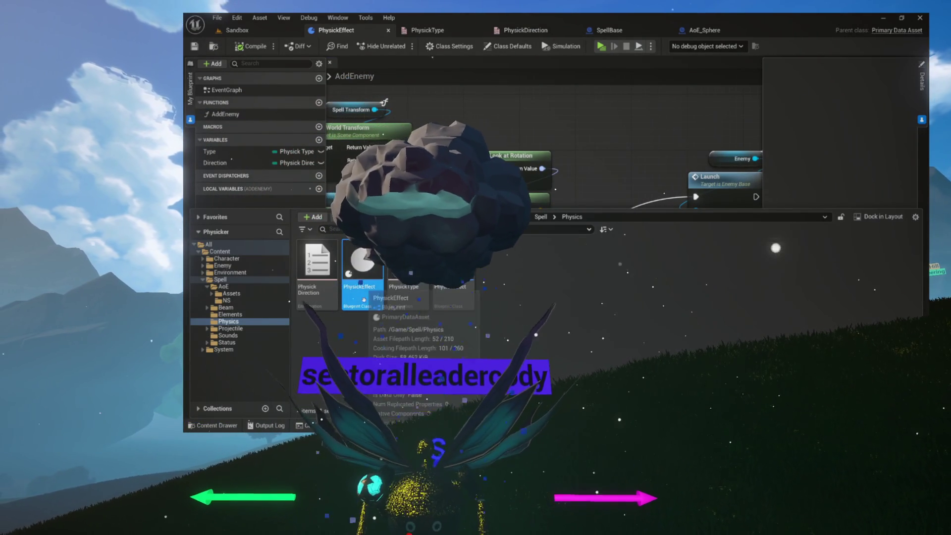
right_click(365, 267)
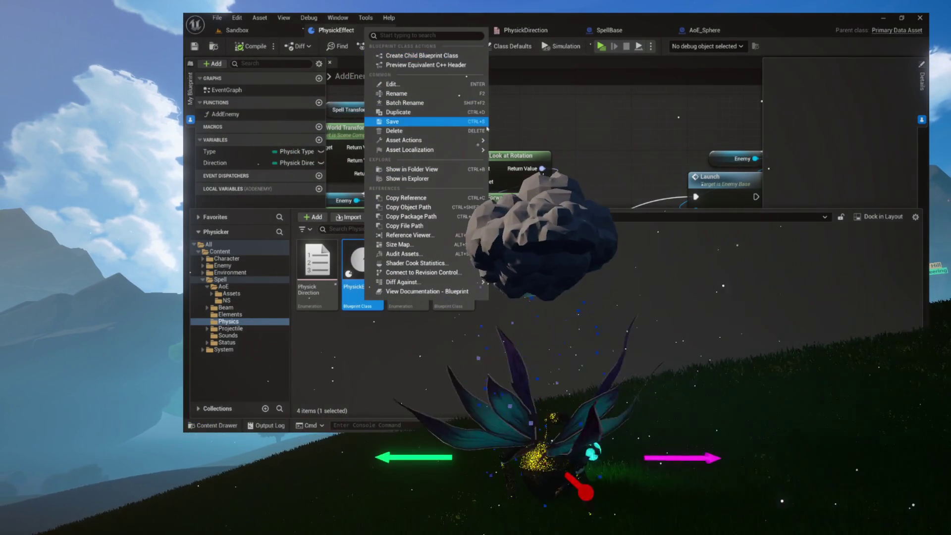
mouse_move(446, 140)
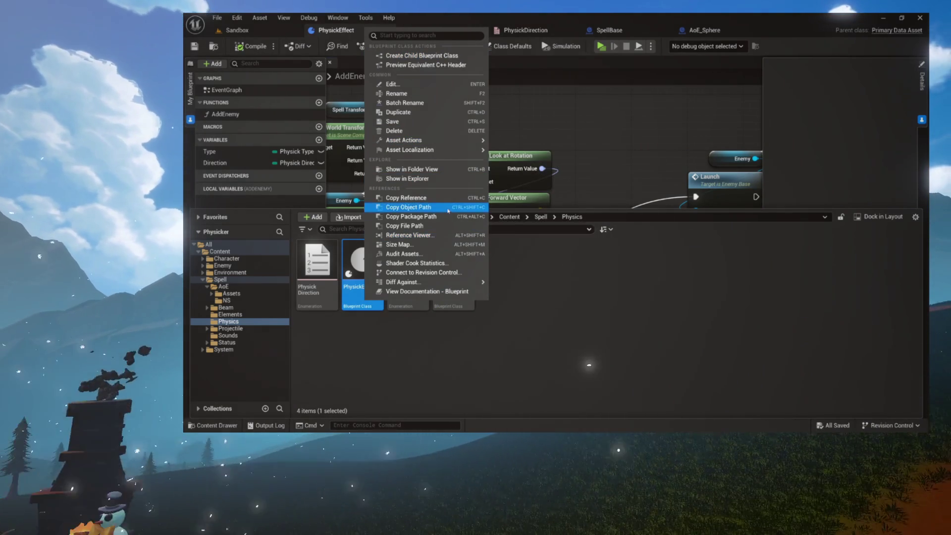
click(525, 268)
right_click(525, 269)
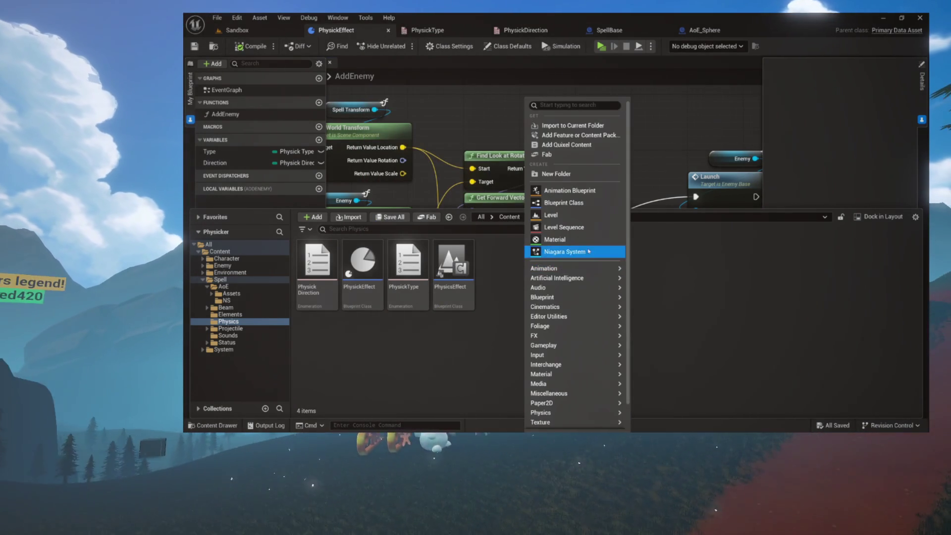
Create a Blueprint Class with parent PhysickEffect named BurstUp in the Physics folder.
click(582, 203)
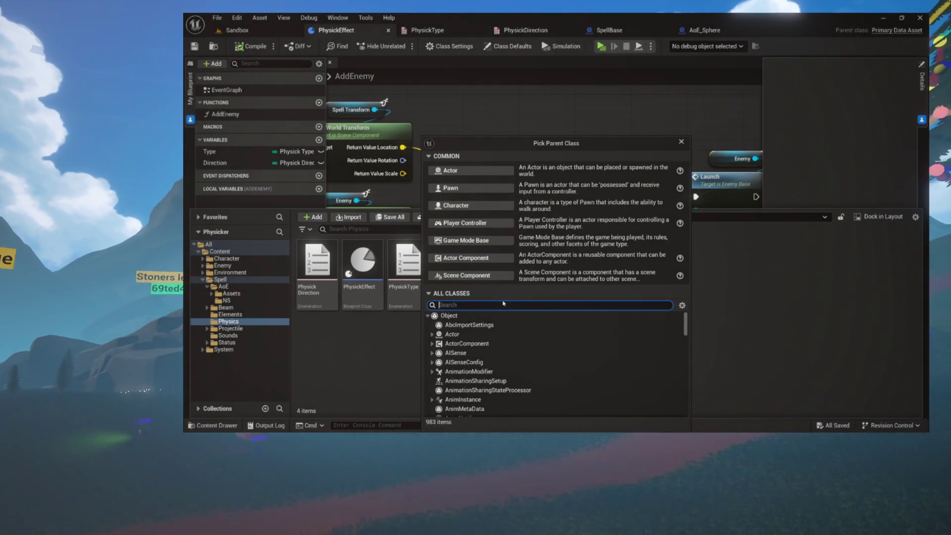
key(BackSpace)
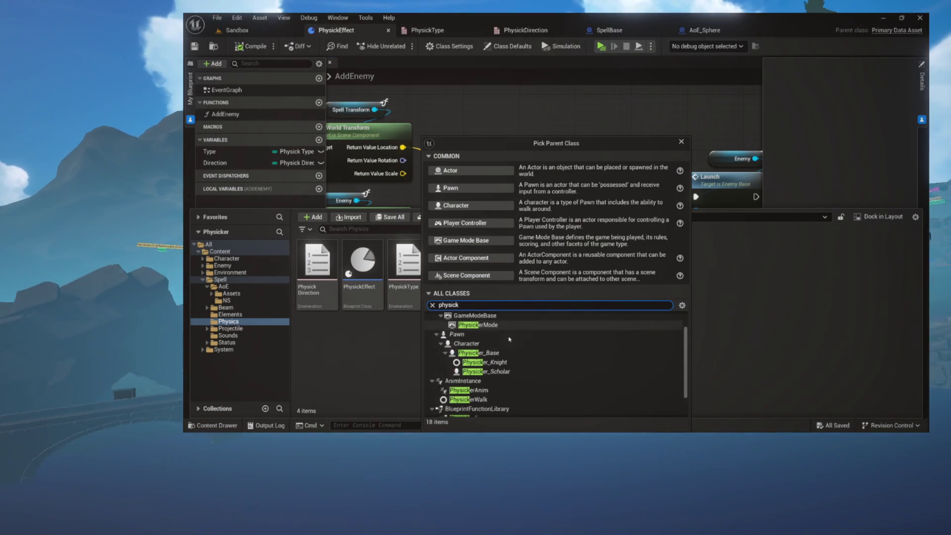
scroll(509, 339, down, 2)
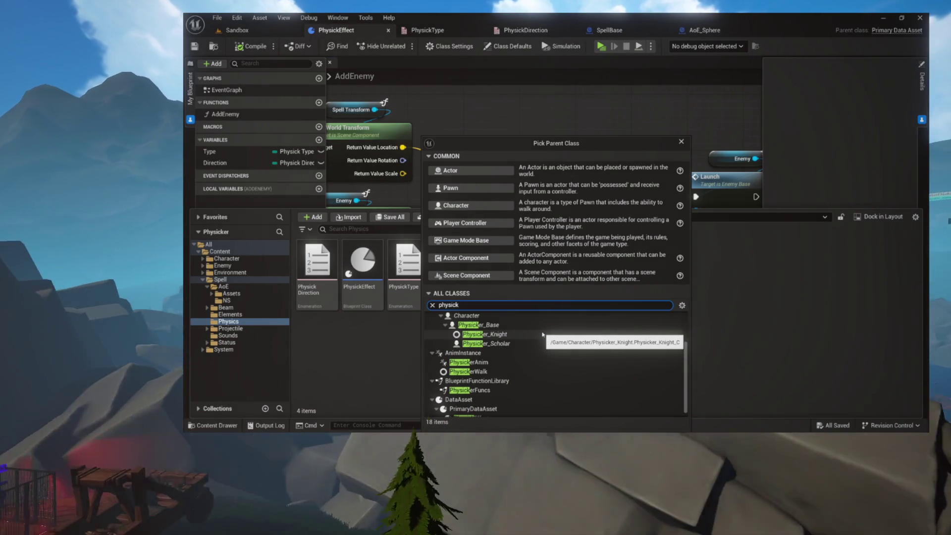
text(r_knight)
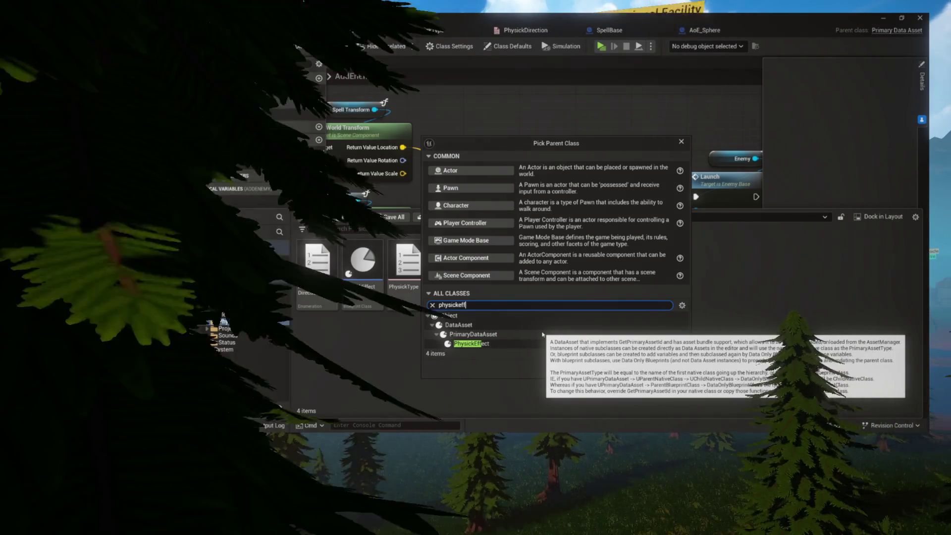
key(BackSpace)
key(BackSpace)
key(BackSpace)
text(ff)
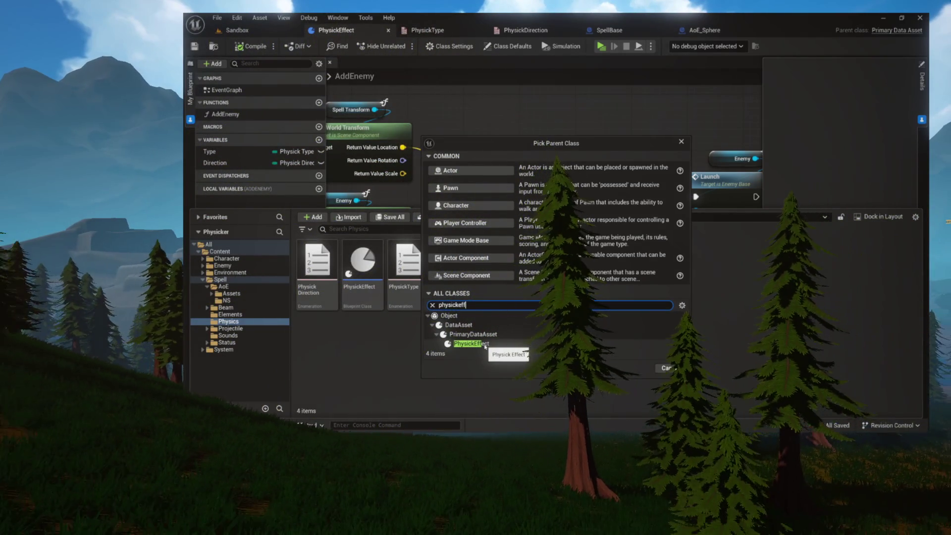
click(484, 343)
click(635, 368)
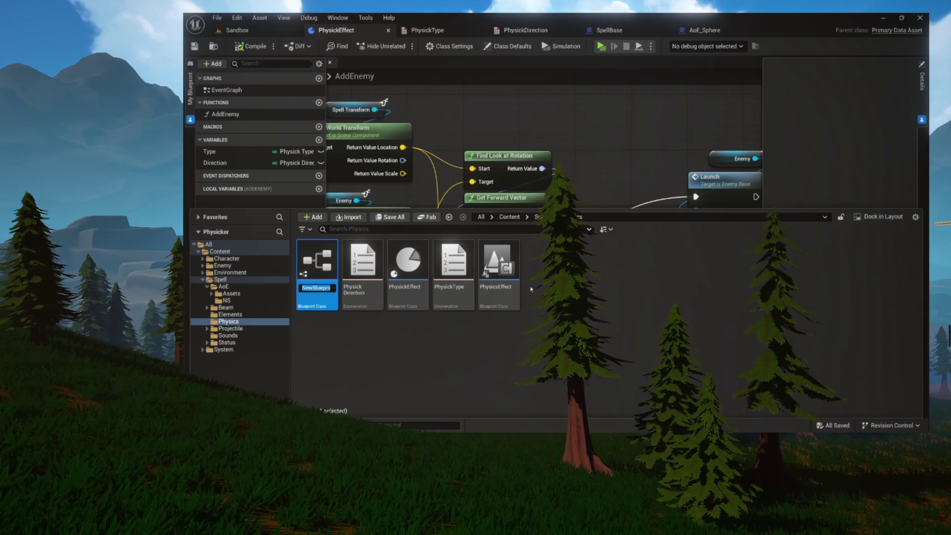
text(stU)
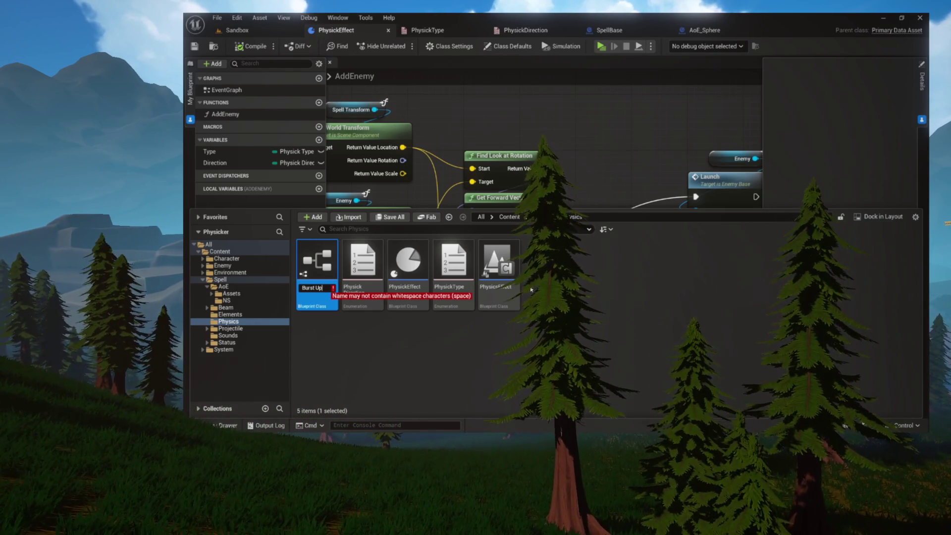
text(p)
key(Return)
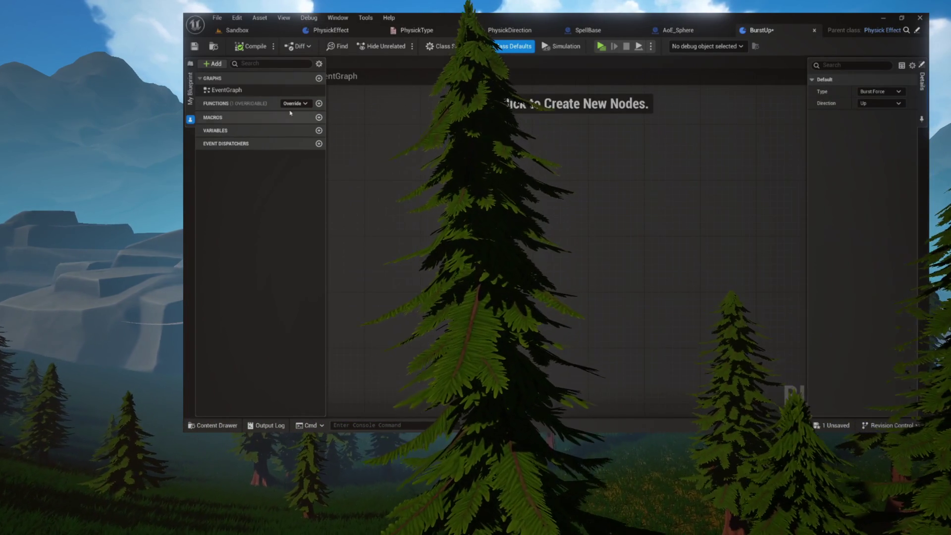
Make PhysickEffect's Type and Direction variables instance-editable.
click(678, 30)
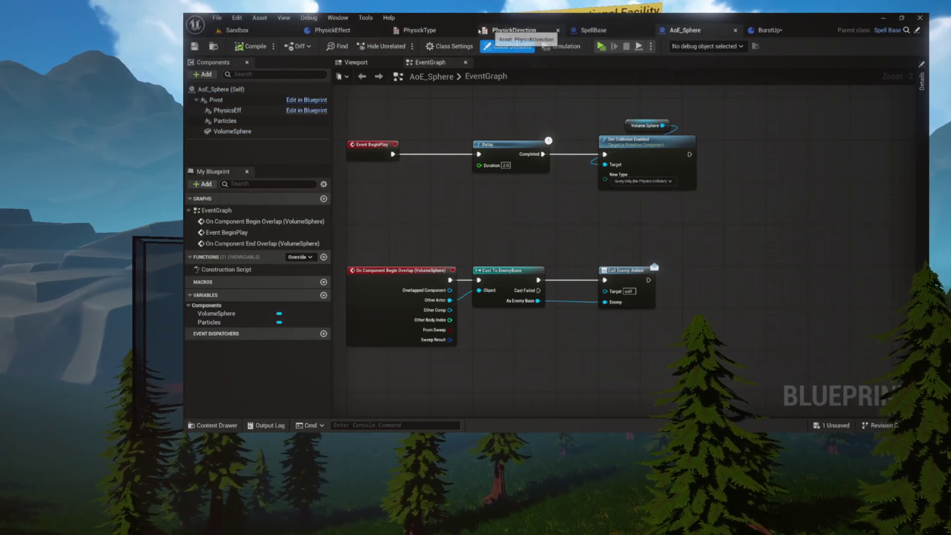
click(365, 31)
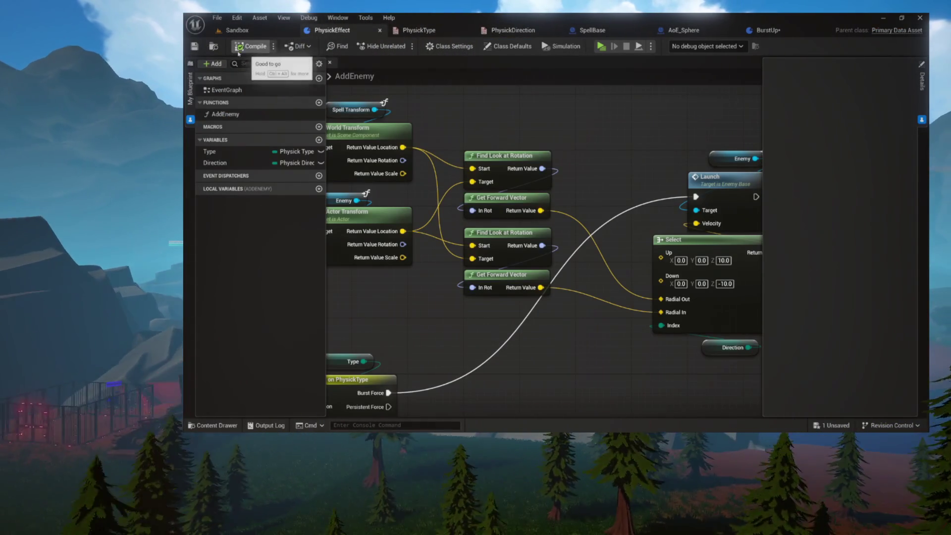
click(321, 151)
click(321, 162)
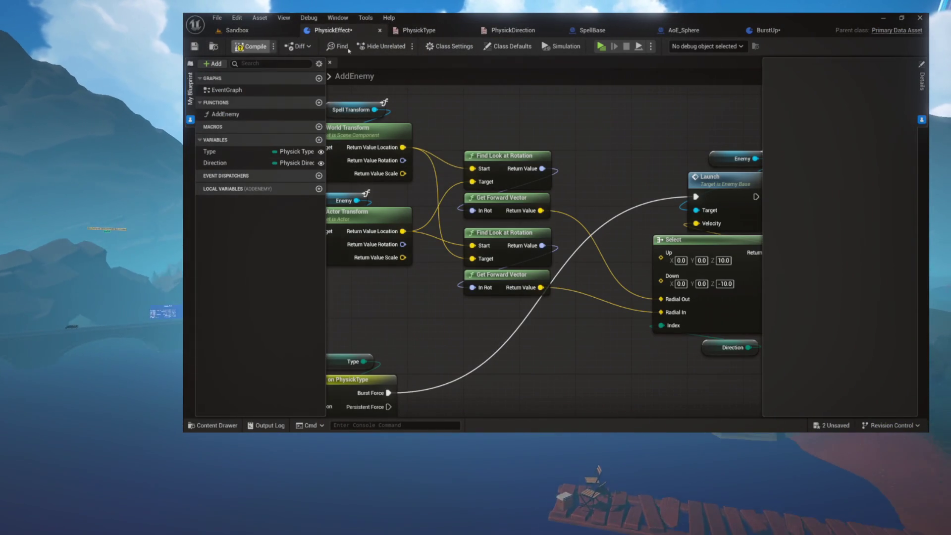
Confirm BurstUp's class defaults show Type Burst Force and Direction Up.
click(782, 33)
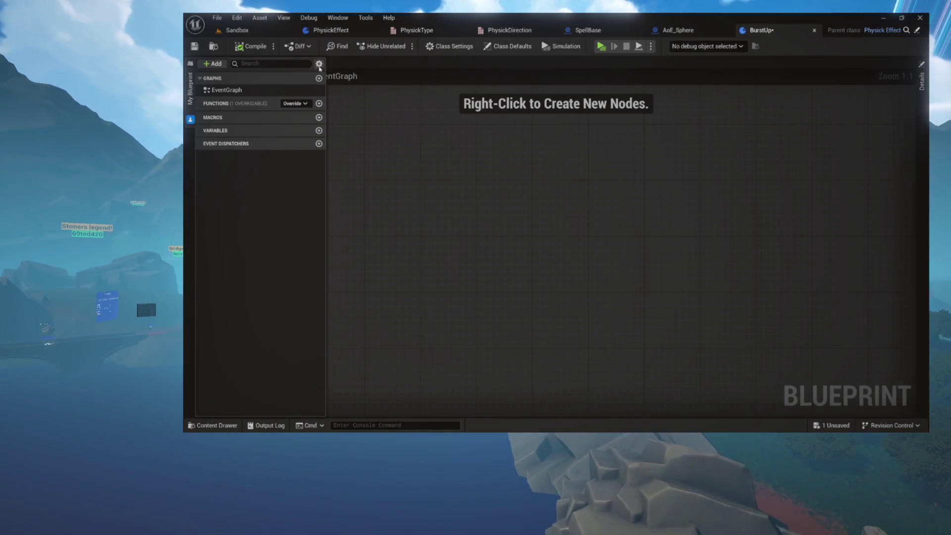
click(516, 50)
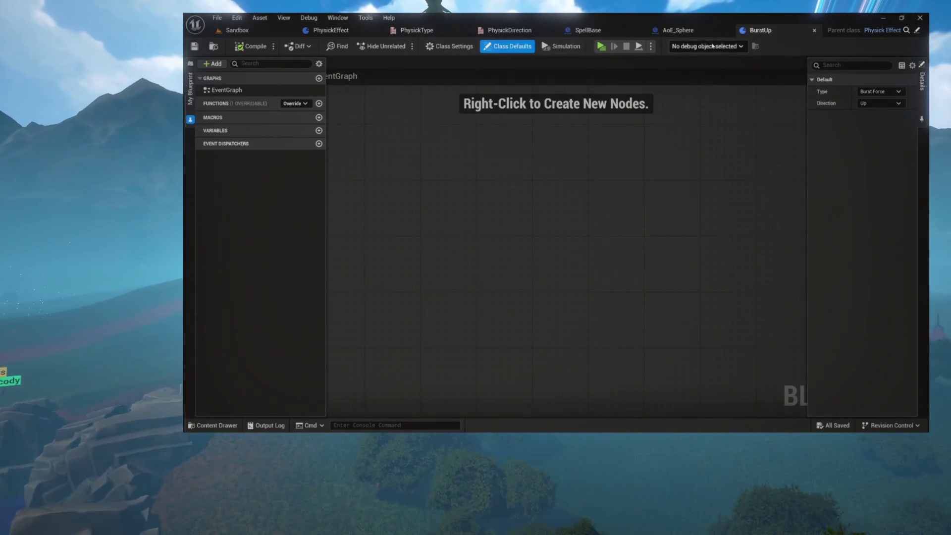
click(358, 31)
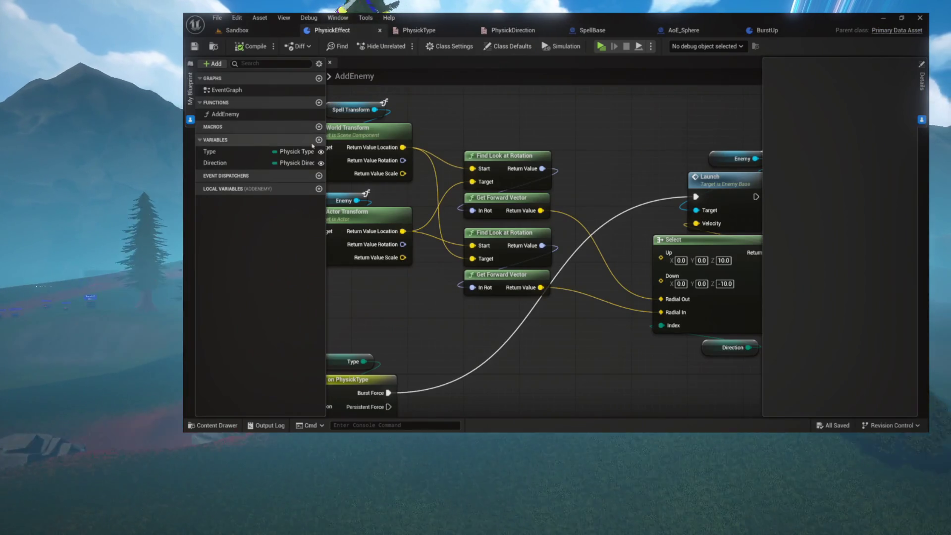
click(321, 164)
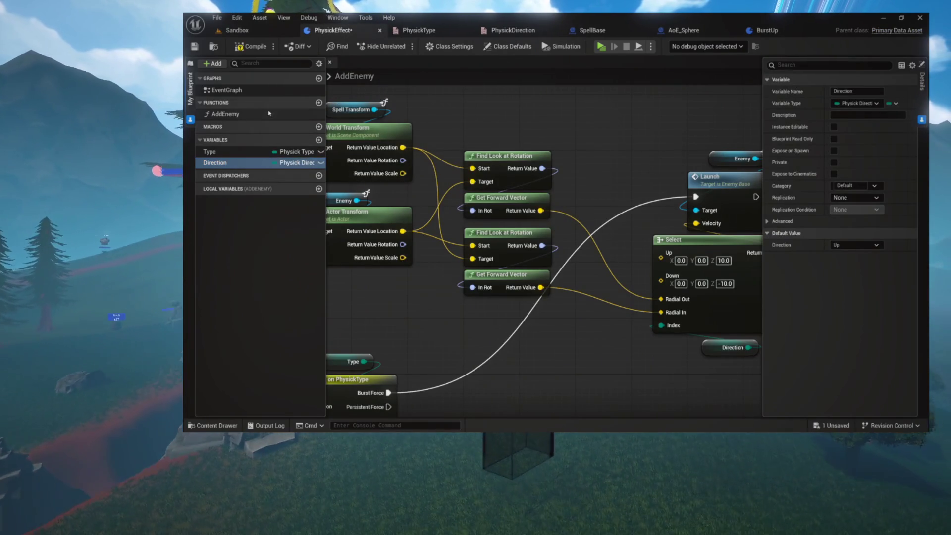
click(769, 30)
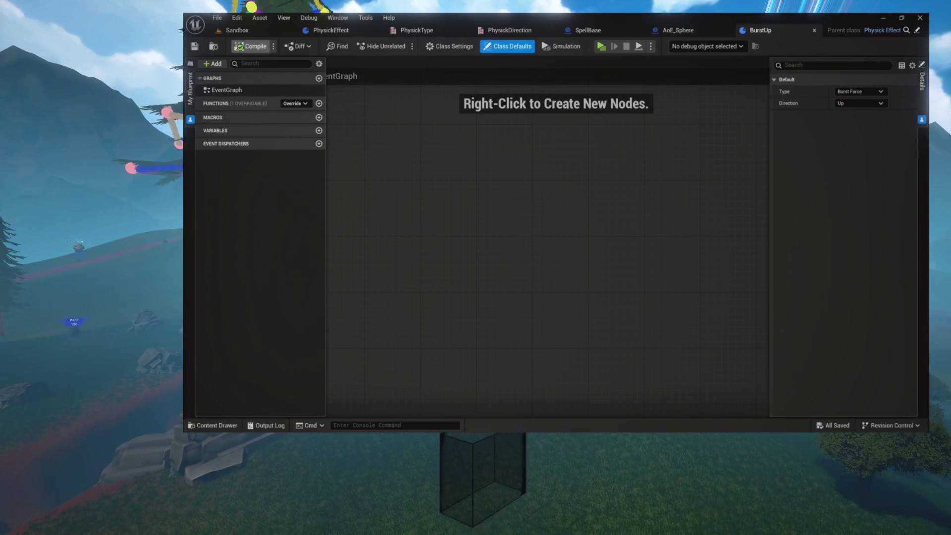
click(219, 47)
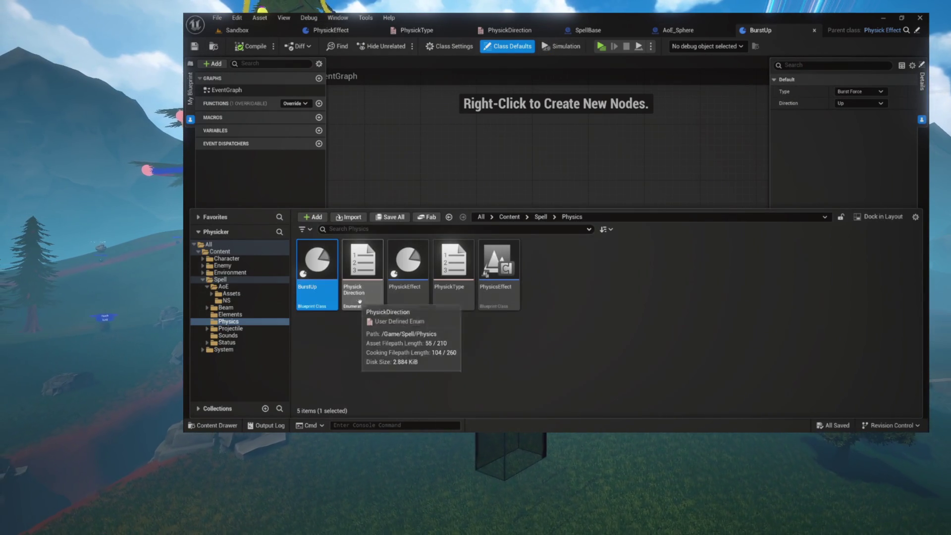
Duplicate BurstUp into BurstDown and set its Direction to Down.
click(315, 287)
key(ctrl+d)
text(BurstDown)
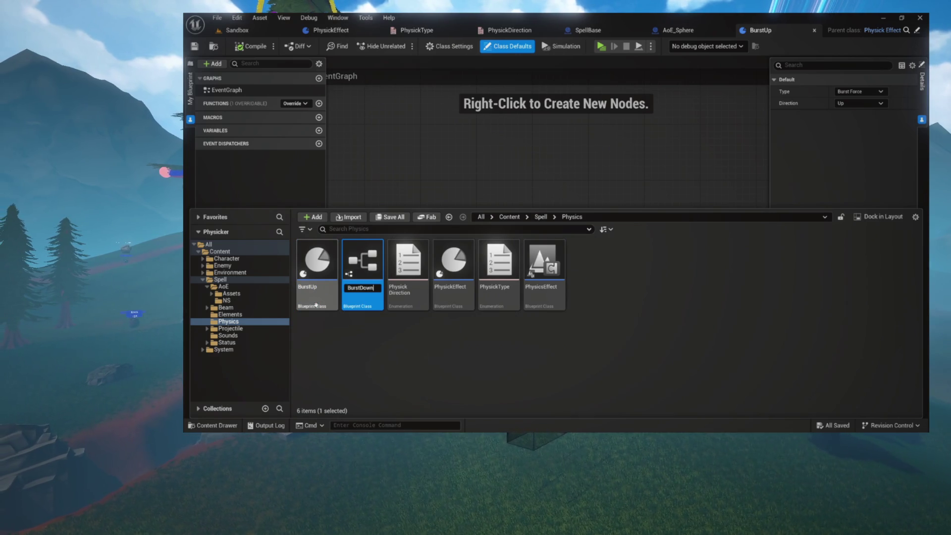
double_click(315, 303)
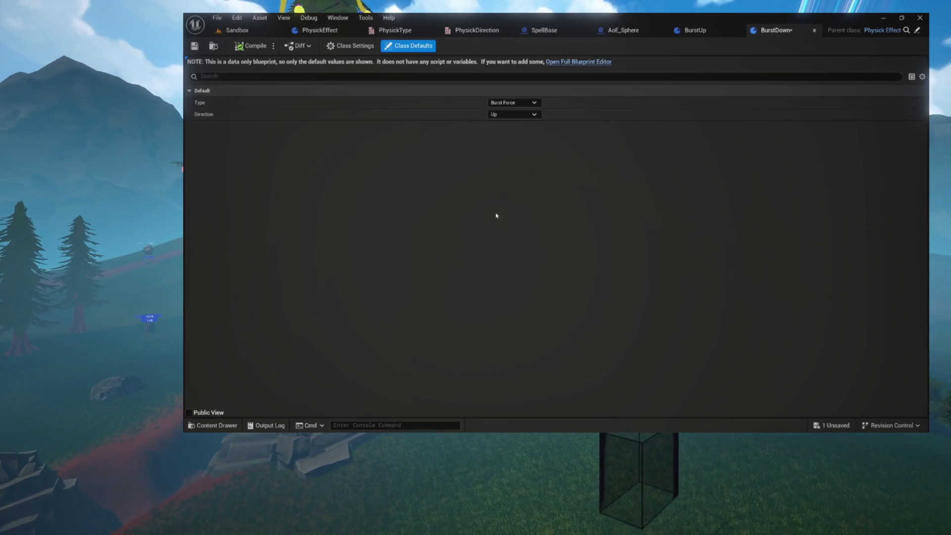
click(513, 114)
click(501, 136)
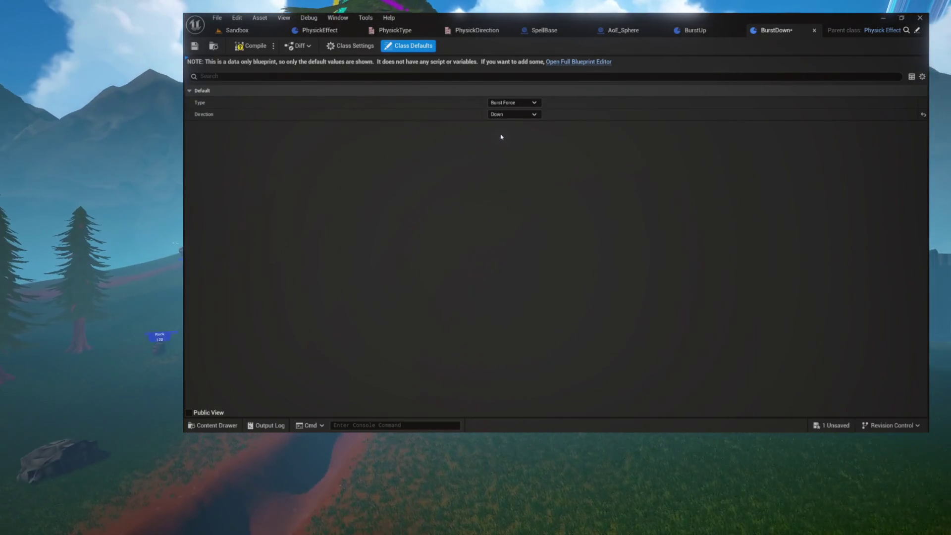
Set the BurstOut effect's Direction to Radial Out and save it.
click(209, 46)
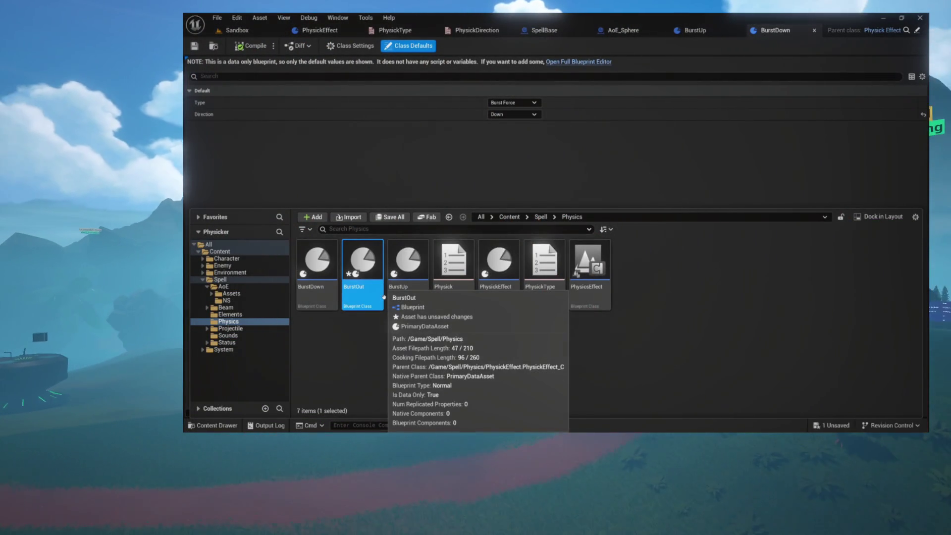
double_click(385, 299)
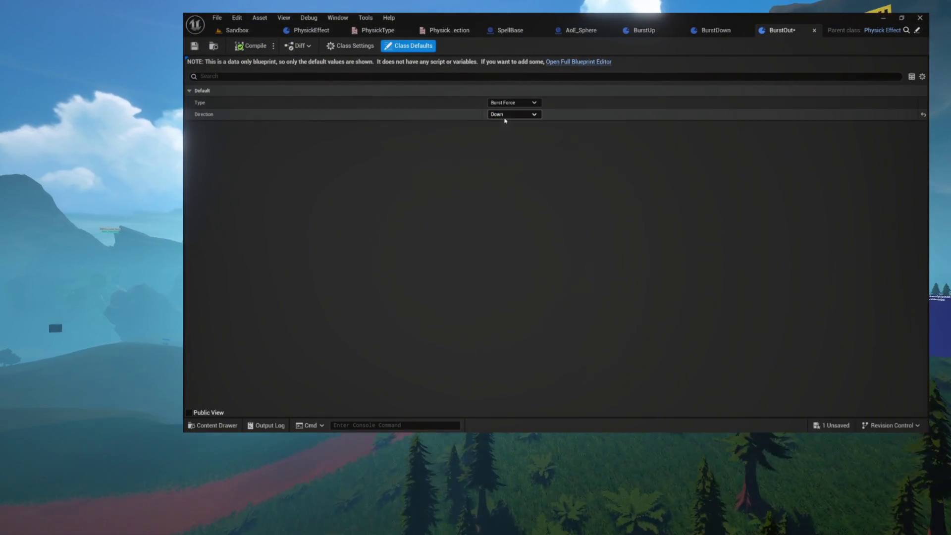
click(501, 115)
click(505, 143)
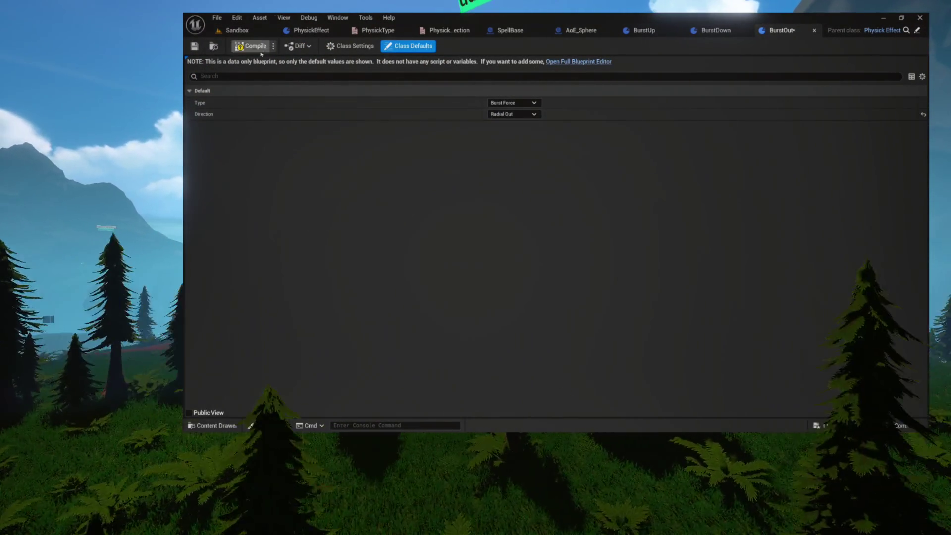
click(194, 46)
Duplicate BurstOut as BurstIn, set its Direction to Radial In, save, and close the effect editors.
key(ctrl+space)
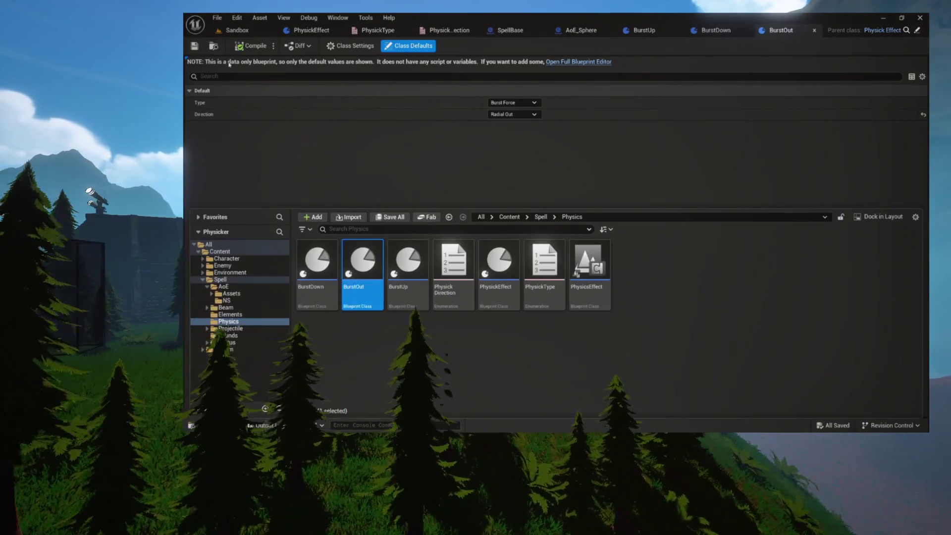
click(373, 295)
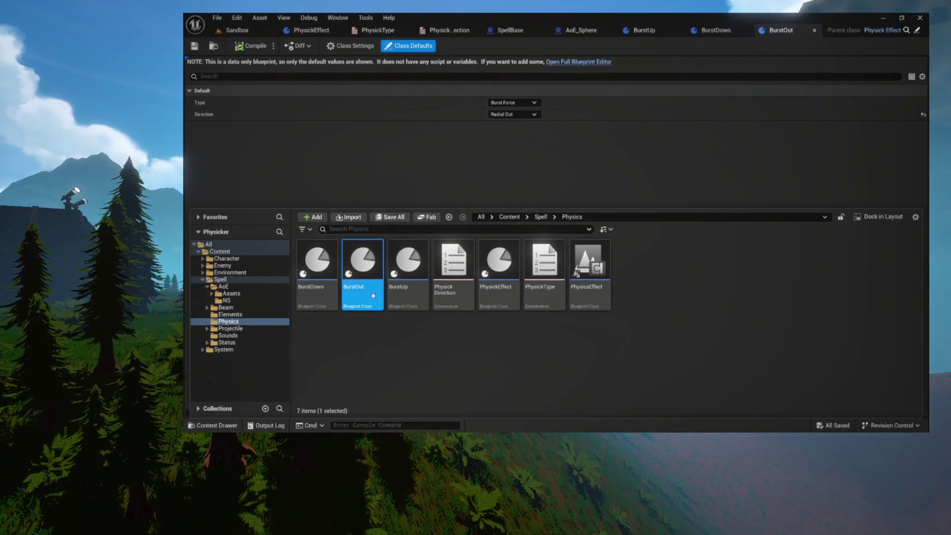
key(ctrl+d)
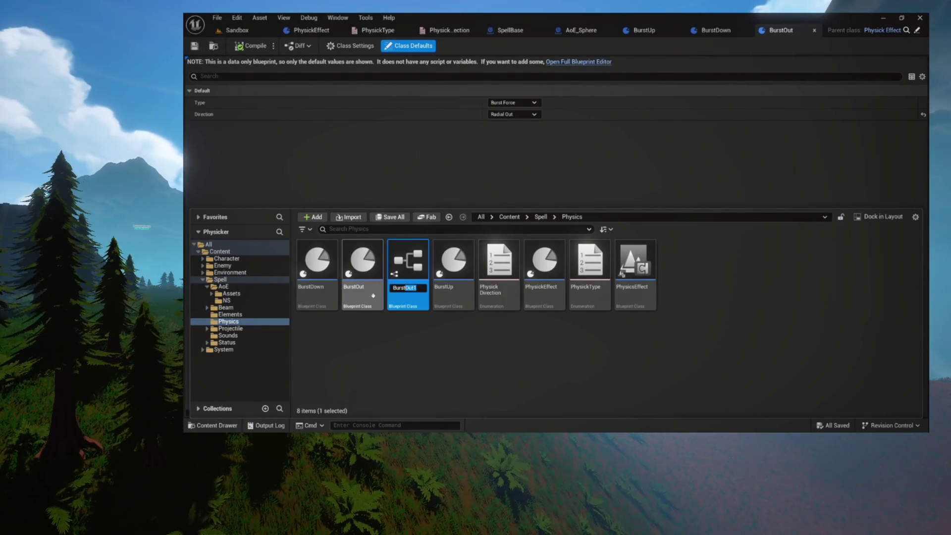
text(In)
key(Return)
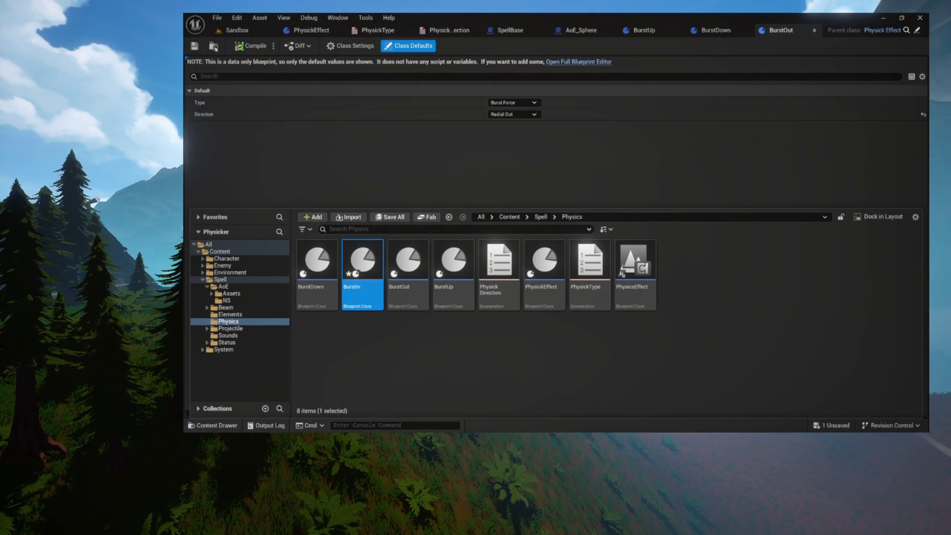
key(ctrl+space)
key(ctrl+space)
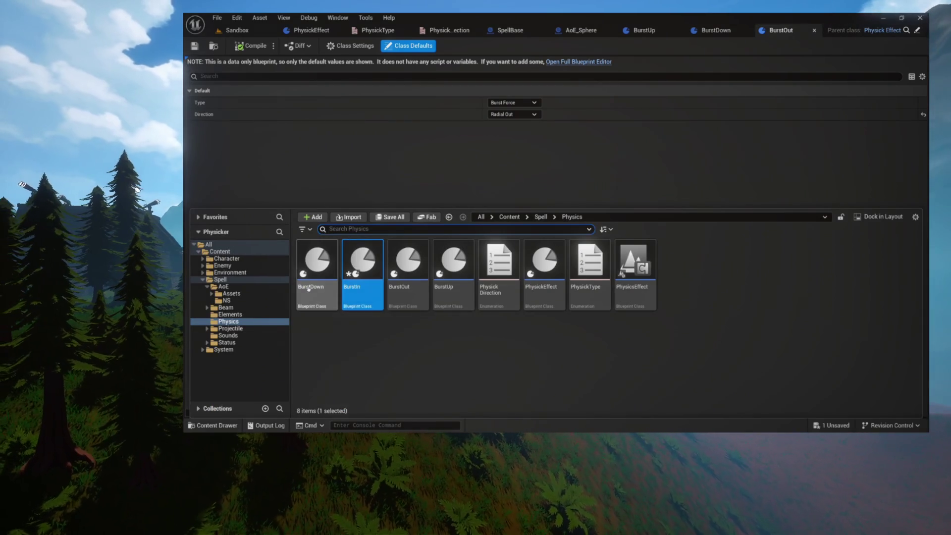
double_click(358, 295)
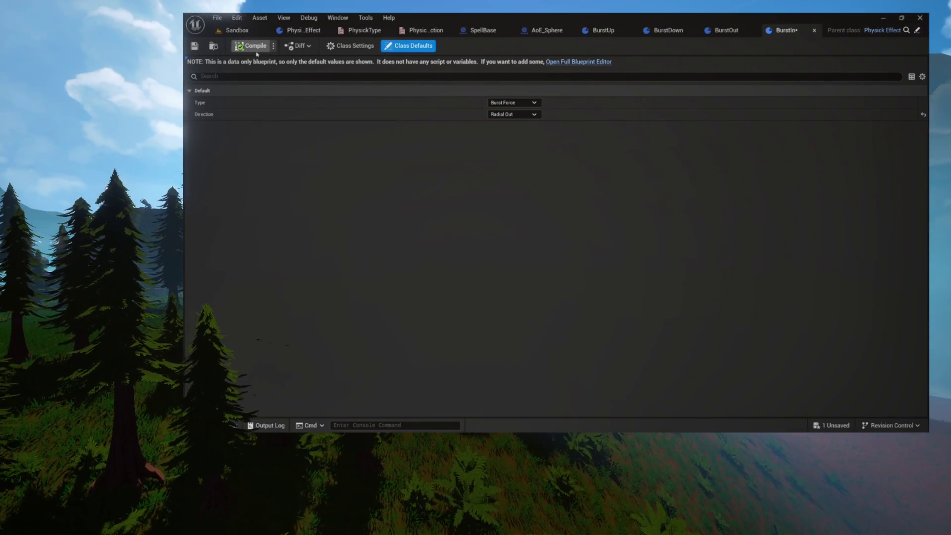
click(513, 114)
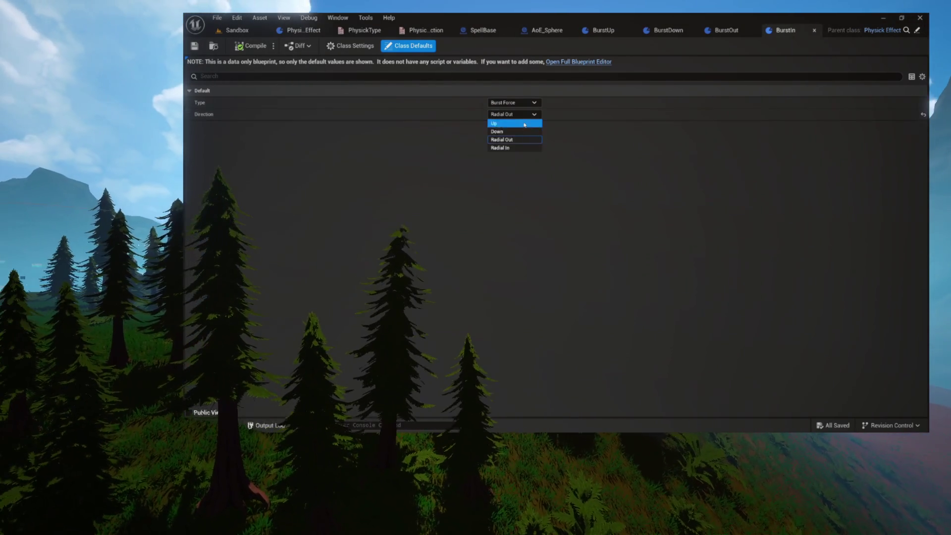
click(510, 140)
key(ctrl+s)
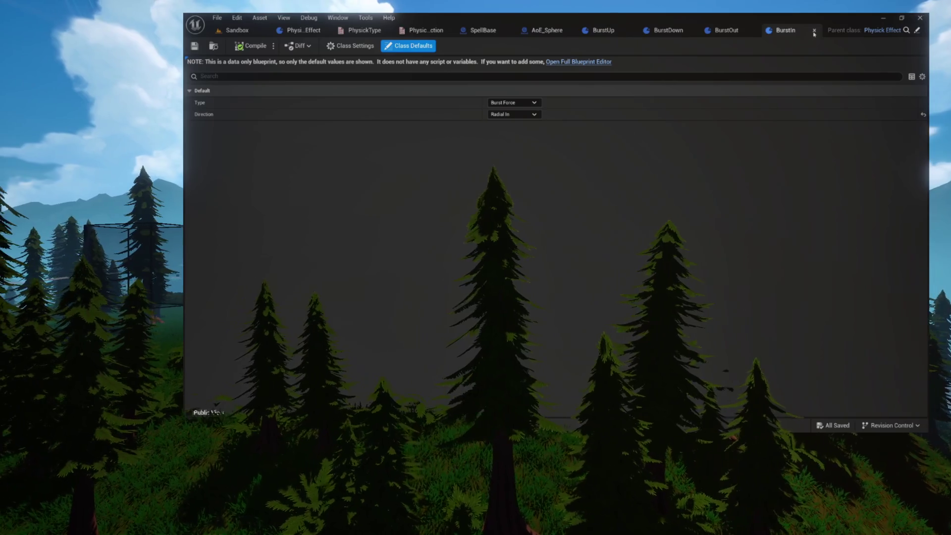
click(813, 30)
click(814, 30)
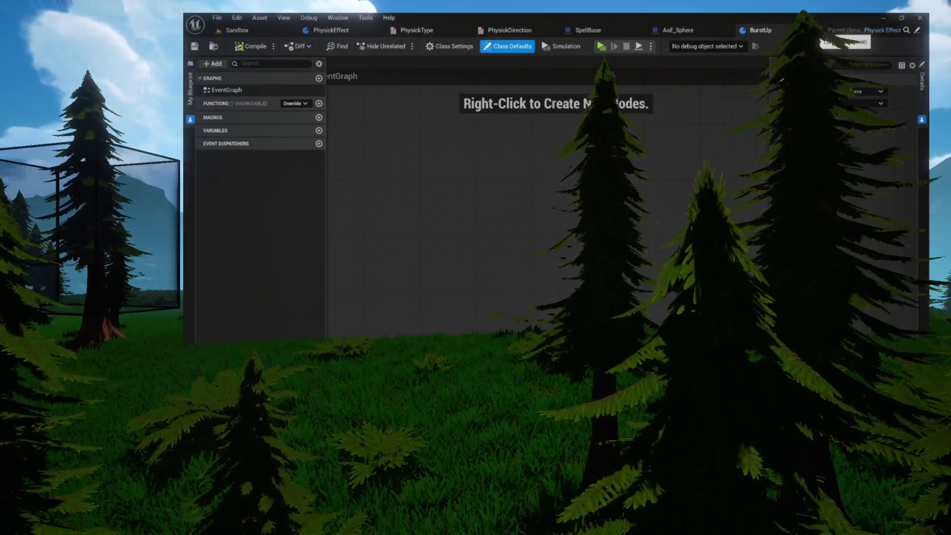
Close BurstUp, open SpellBook from Character > Weapons, and enter the Cast Spell function graph.
click(813, 30)
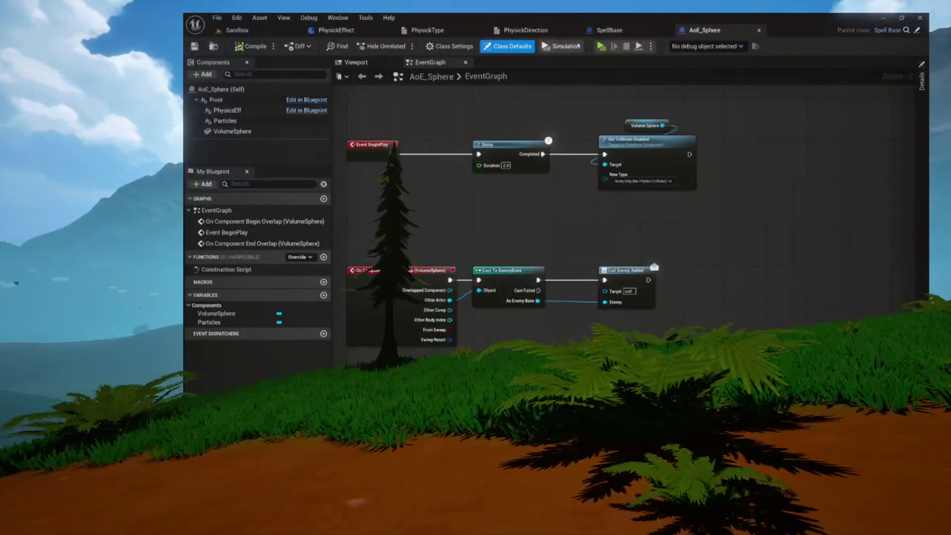
key(ctrl+space)
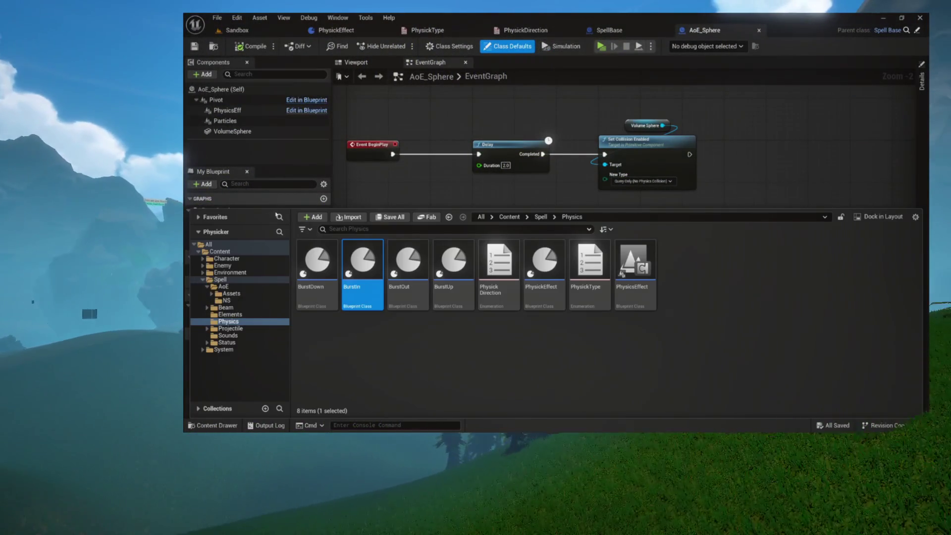
click(203, 280)
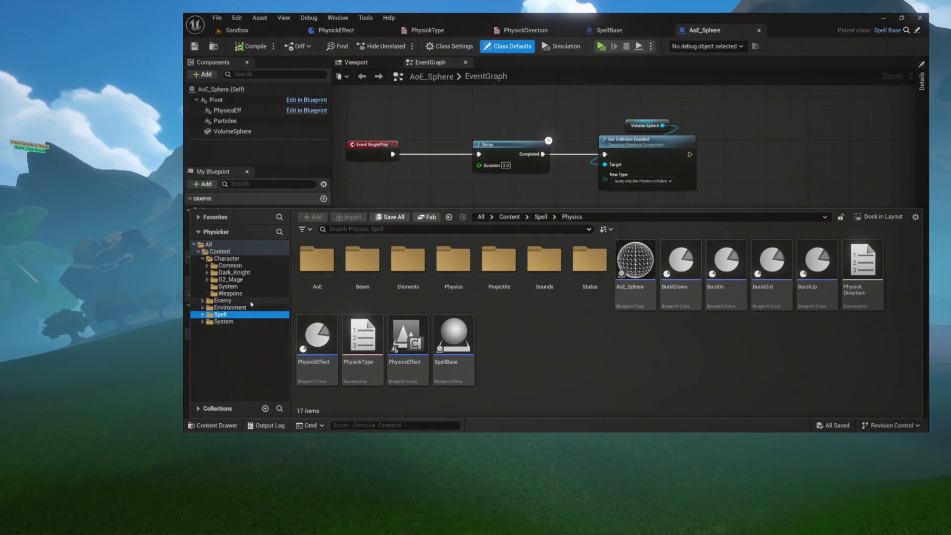
click(228, 293)
double_click(316, 265)
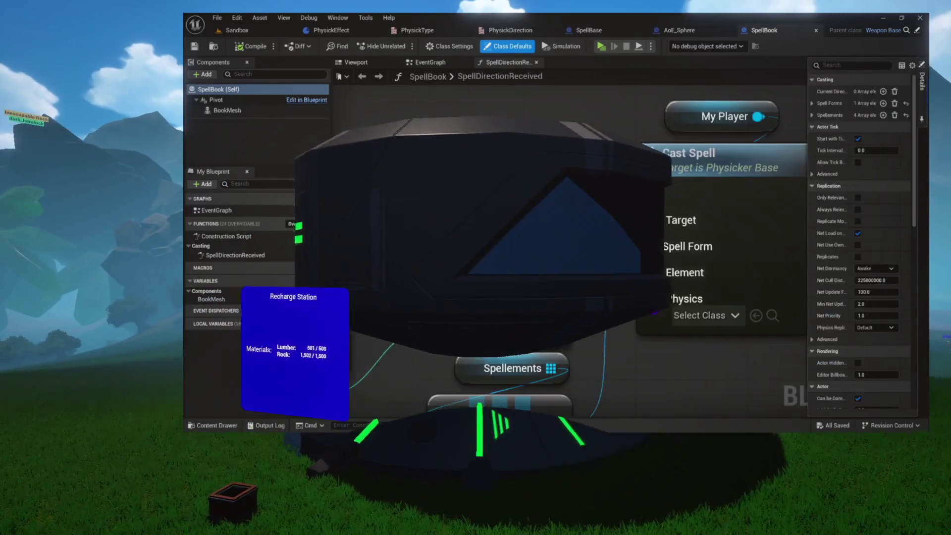
scroll(508, 139, down, 5)
scroll(508, 140, up, 2)
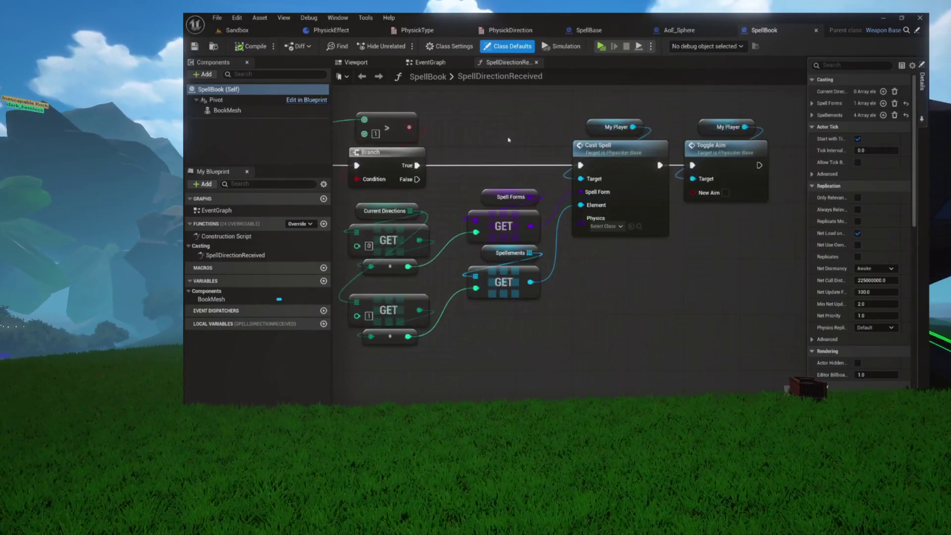
drag(507, 139, 568, 143)
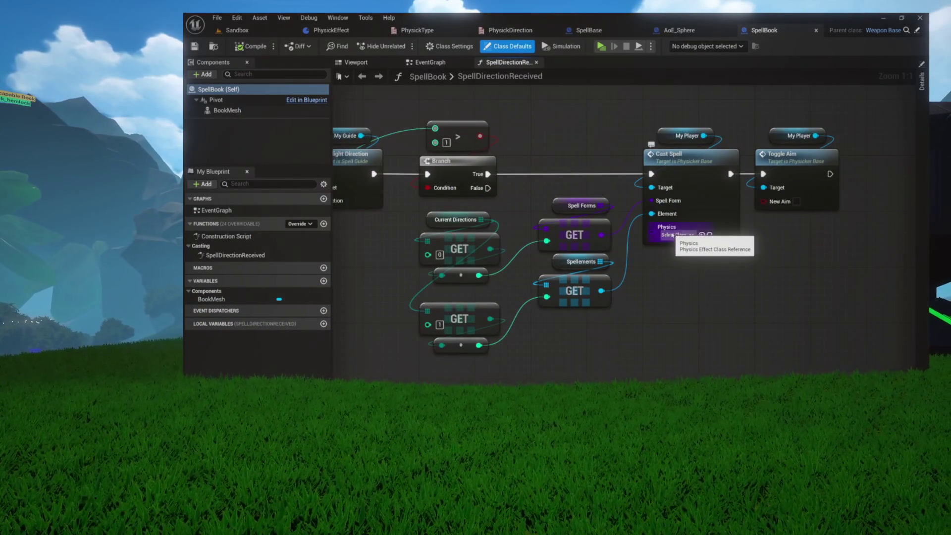
double_click(686, 201)
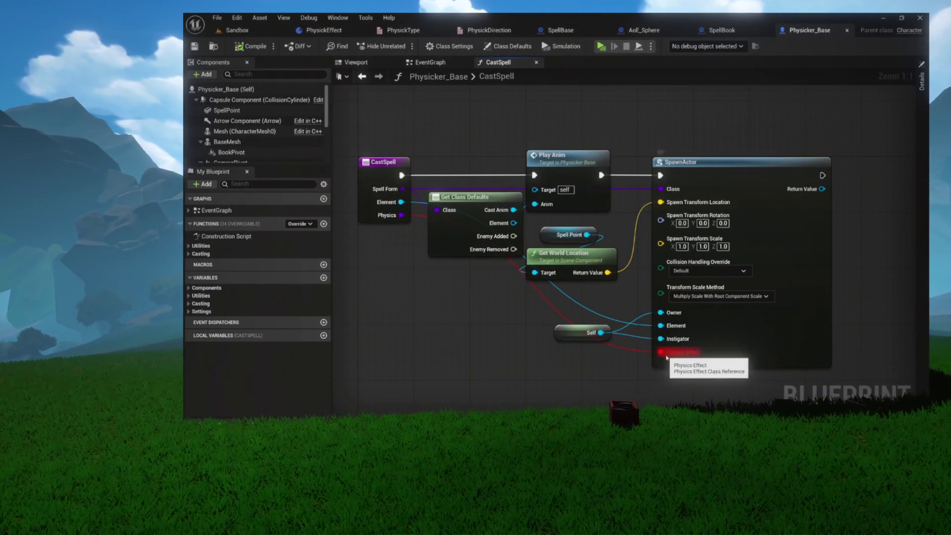
Save Physicker_Base and switch to the SpellBase blueprint.
scroll(666, 356, up, 7)
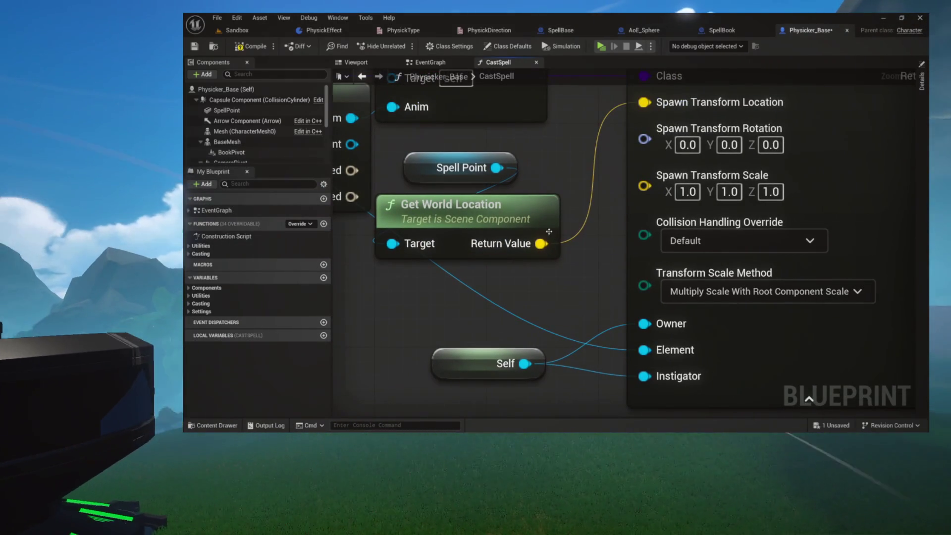
key(ctrl+s)
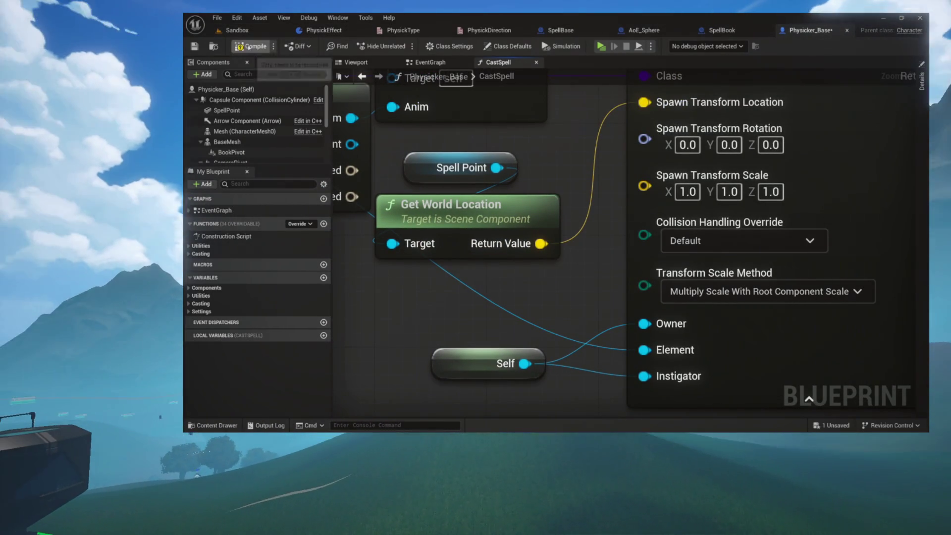
click(560, 31)
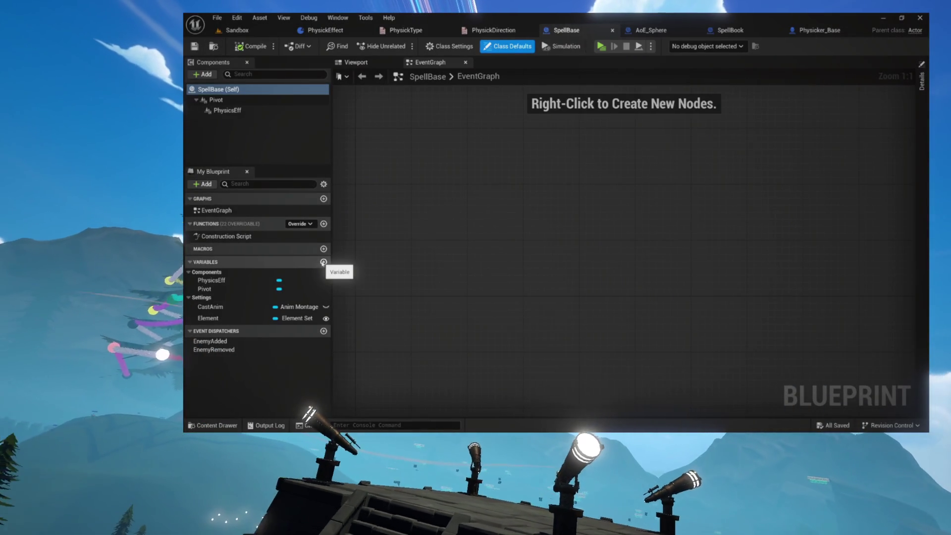
Add a Physick Effect variable named PhysickEffect in SpellBase's Settings category.
click(324, 262)
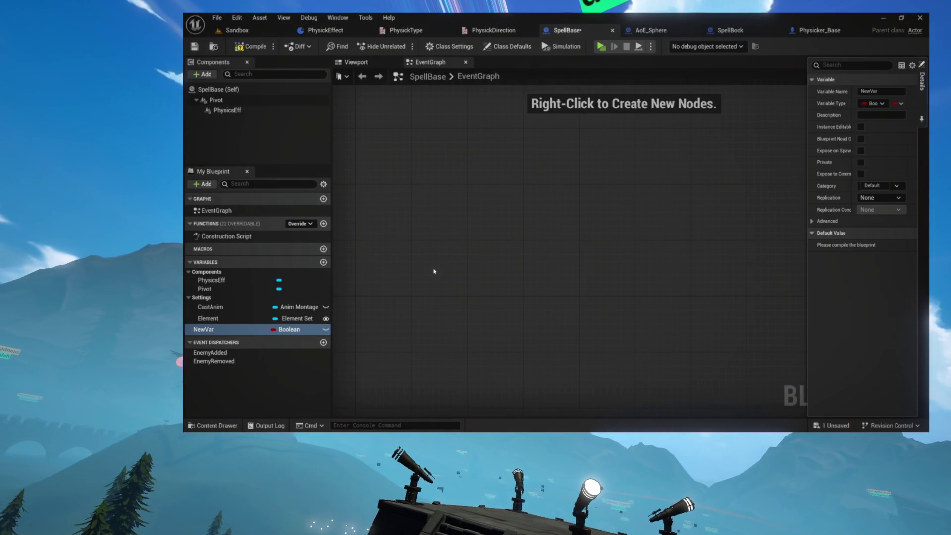
click(296, 330)
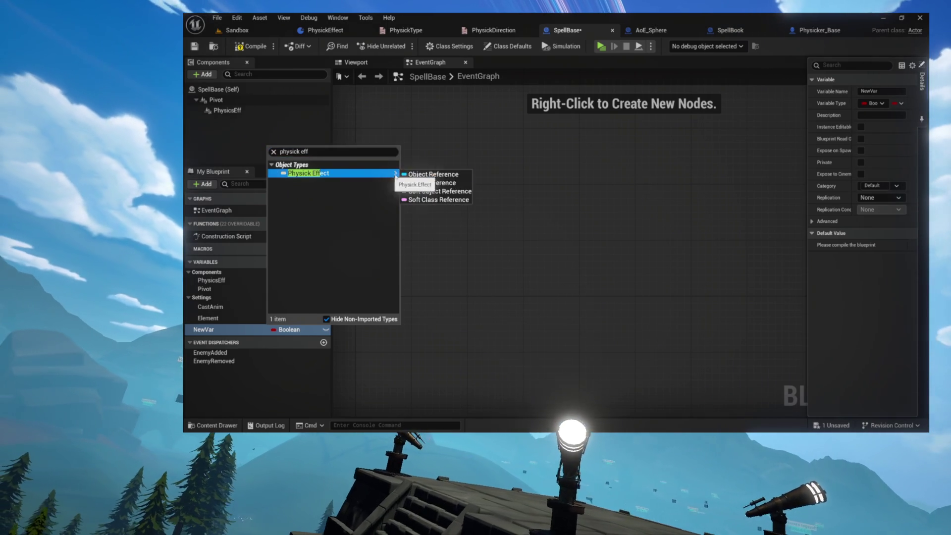
click(414, 176)
key(F2)
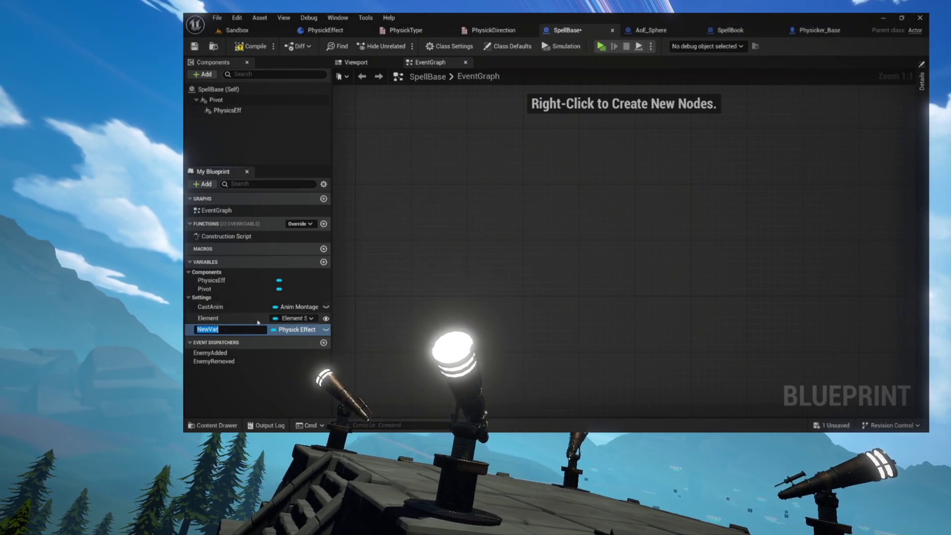
text(PhysickEffect)
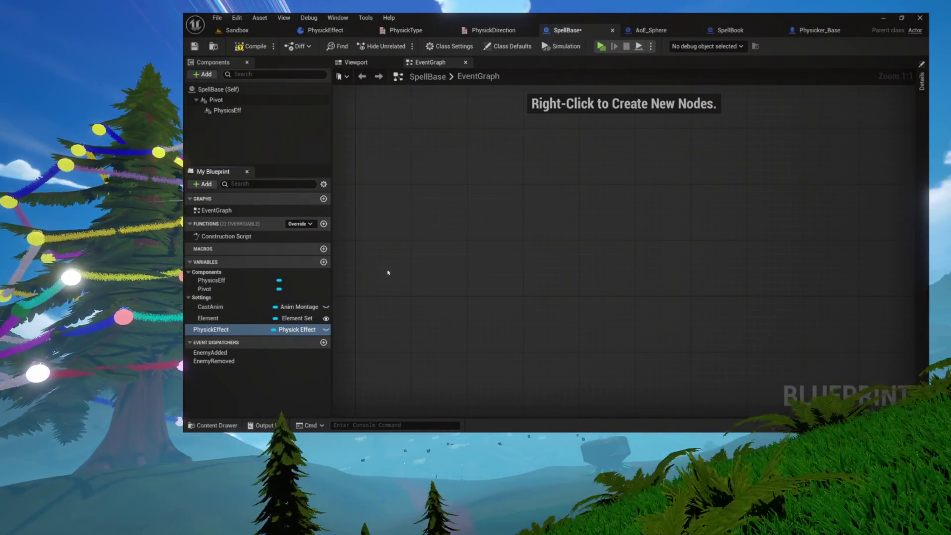
drag(213, 329, 209, 300)
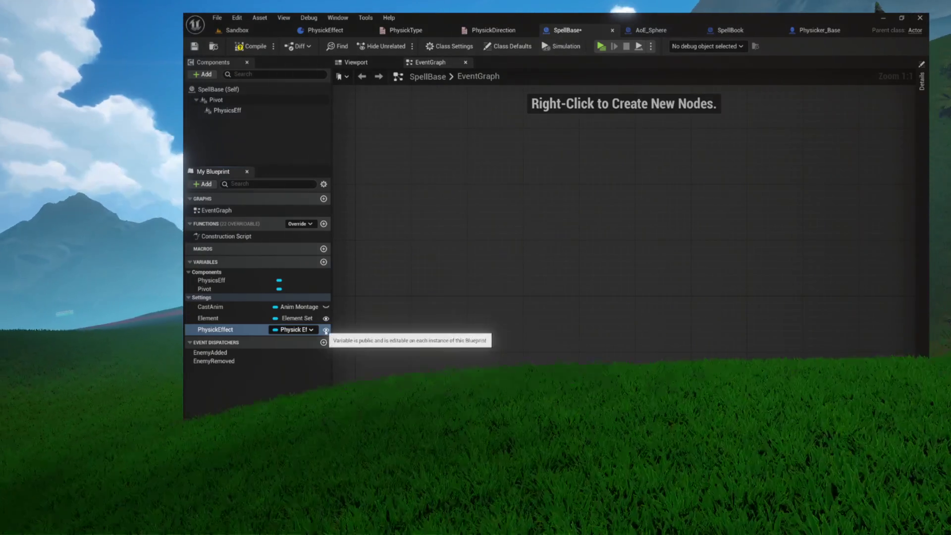
Tick Expose on Spawn for PhysickEffect and compile SpellBase.
click(919, 80)
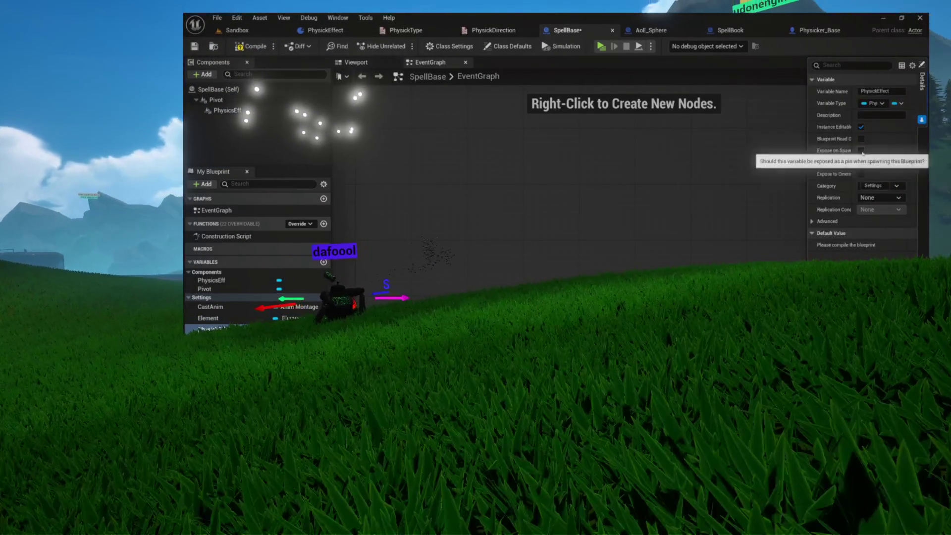
click(861, 150)
drag(806, 152, 776, 150)
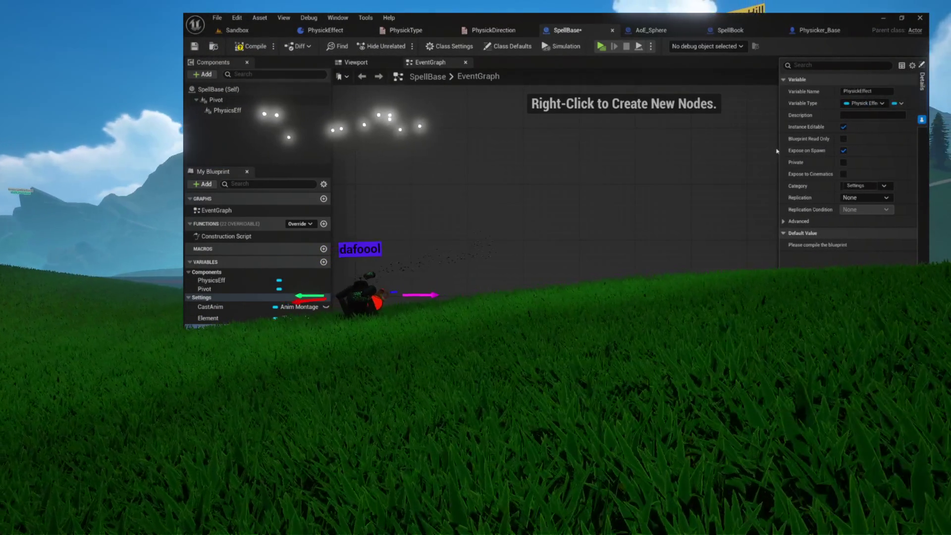
click(253, 47)
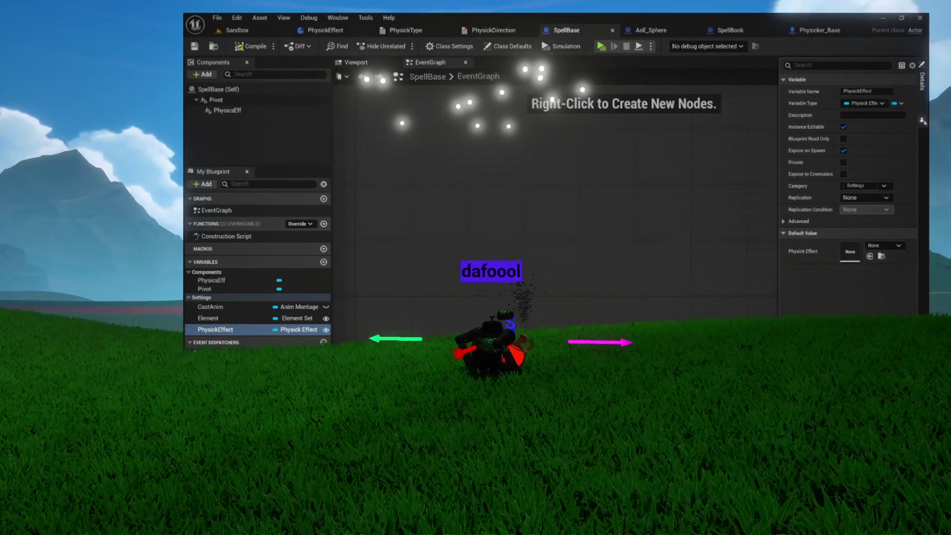
click(653, 163)
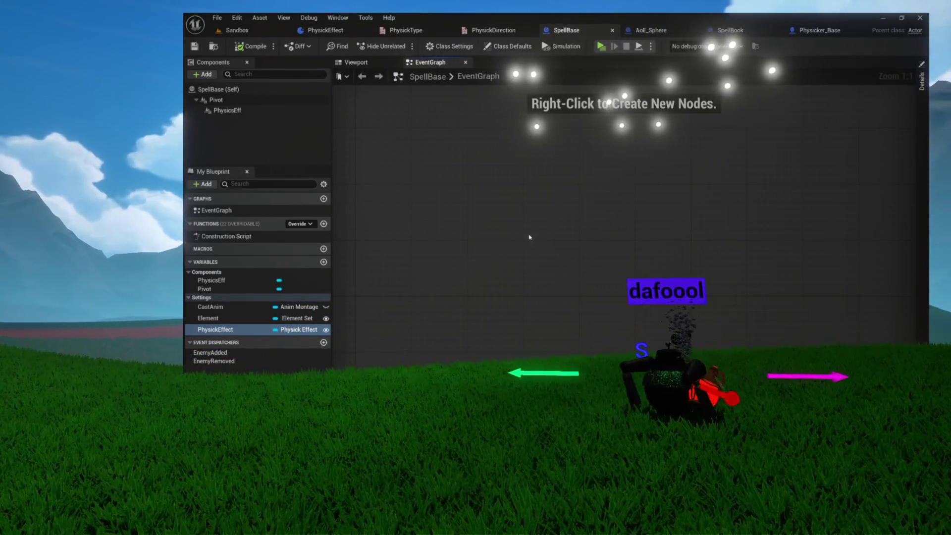
Refresh the SpawnActor node in Physicker_Base's CastSpell graph to reveal its Physick Effect pin.
click(832, 33)
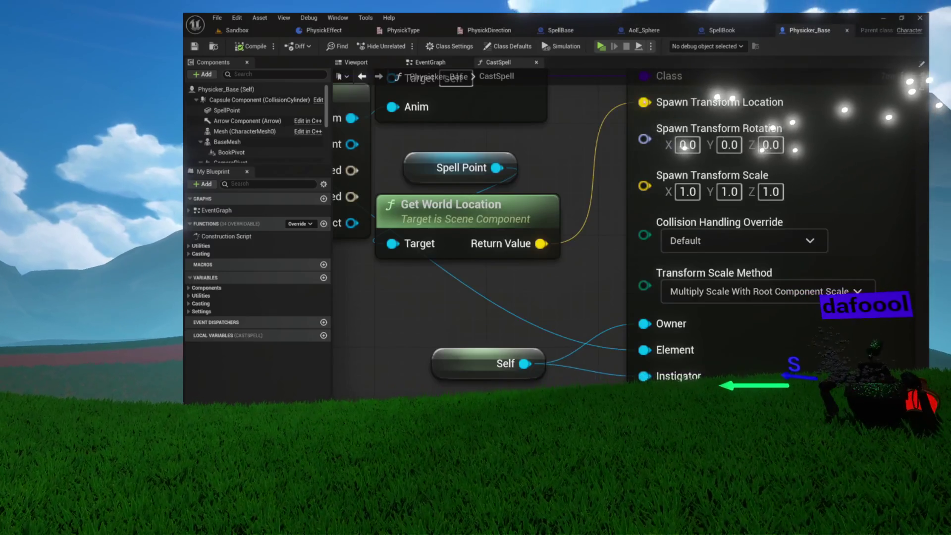
scroll(571, 144, up, 2)
scroll(571, 144, up, 2)
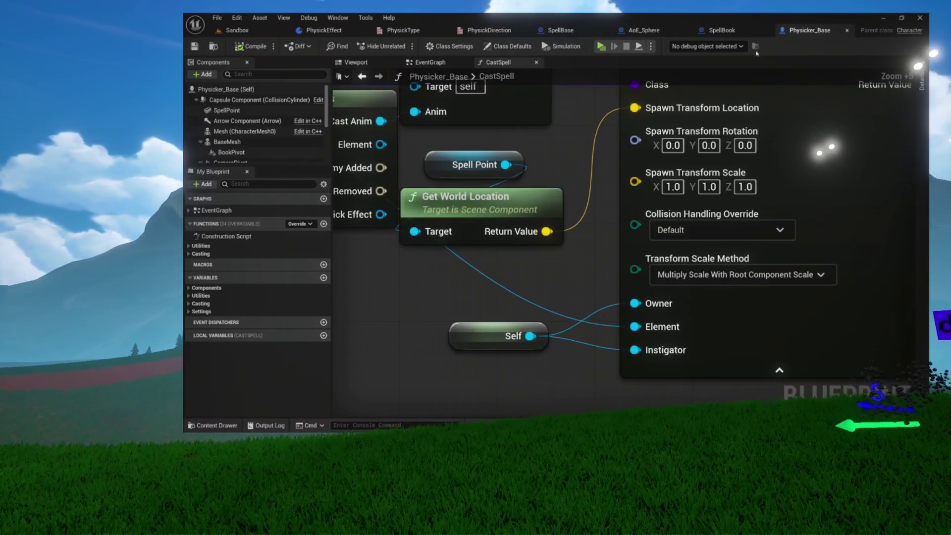
right_click(790, 162)
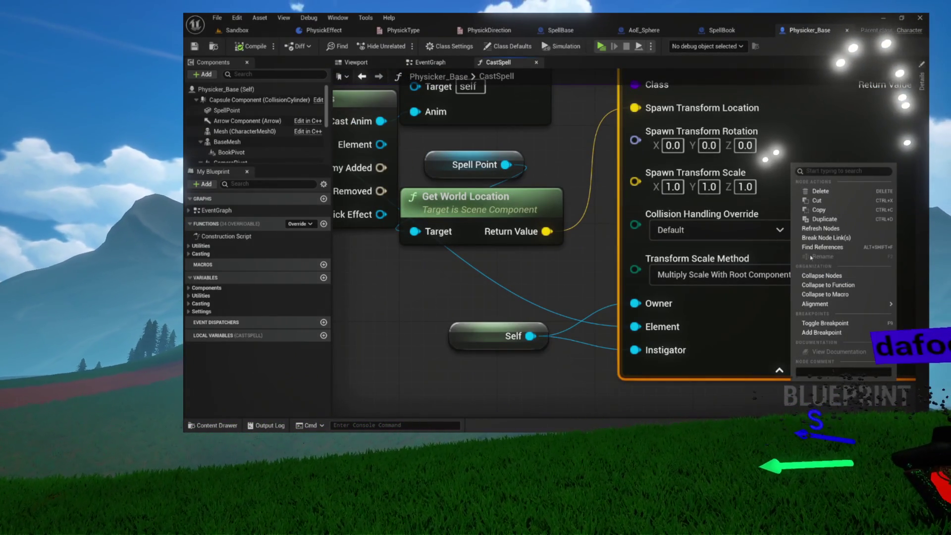
click(820, 228)
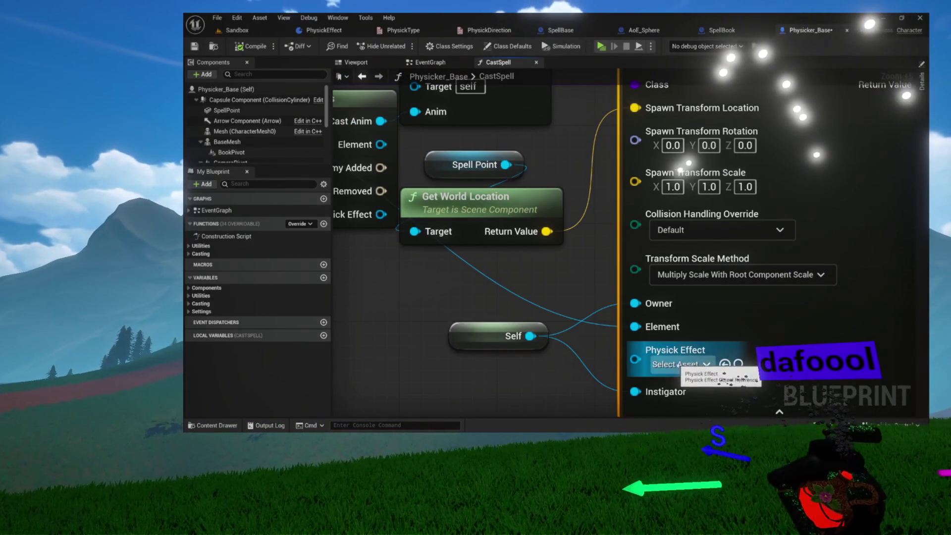
drag(680, 367, 683, 267)
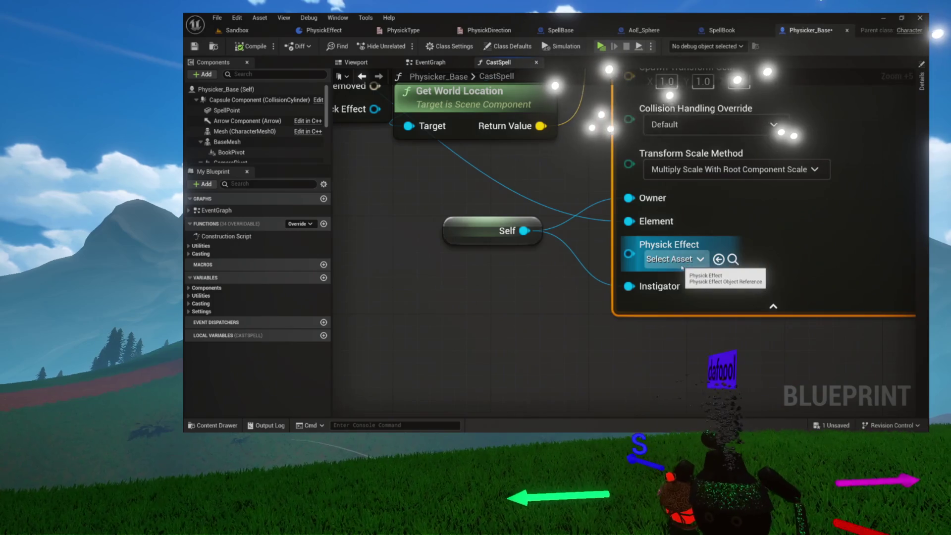
click(574, 281)
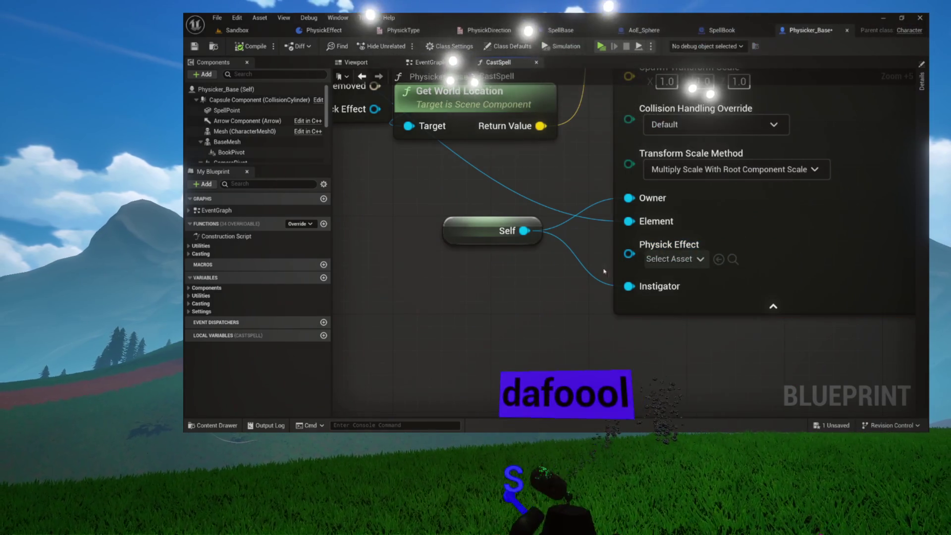
Check the empty Physick Effect asset list, then browse to Character > Weapons in the Content Drawer.
scroll(573, 287, down, 3)
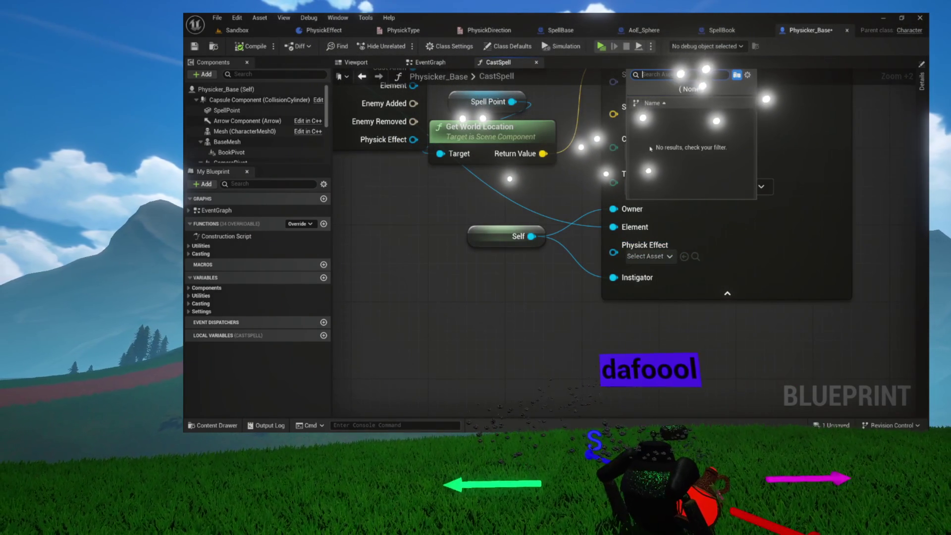
scroll(586, 293, down, 2)
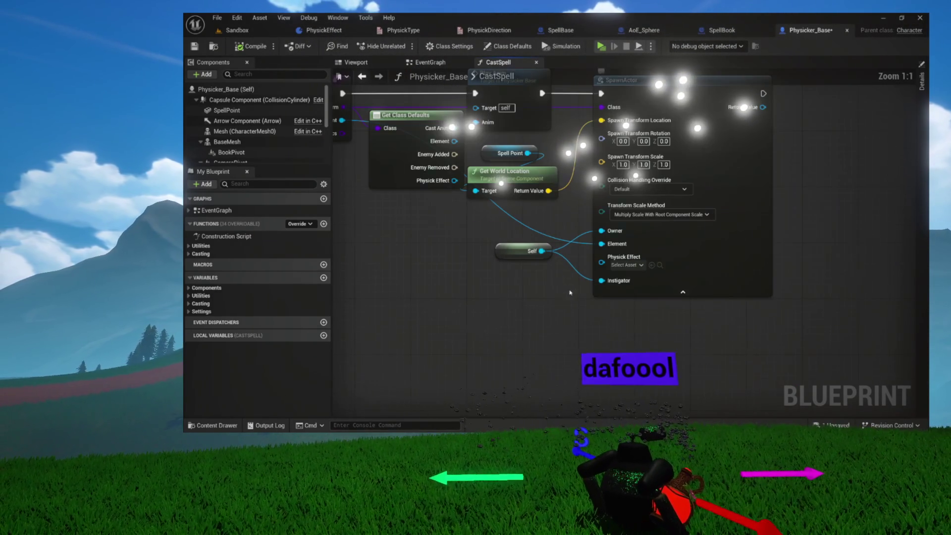
click(623, 265)
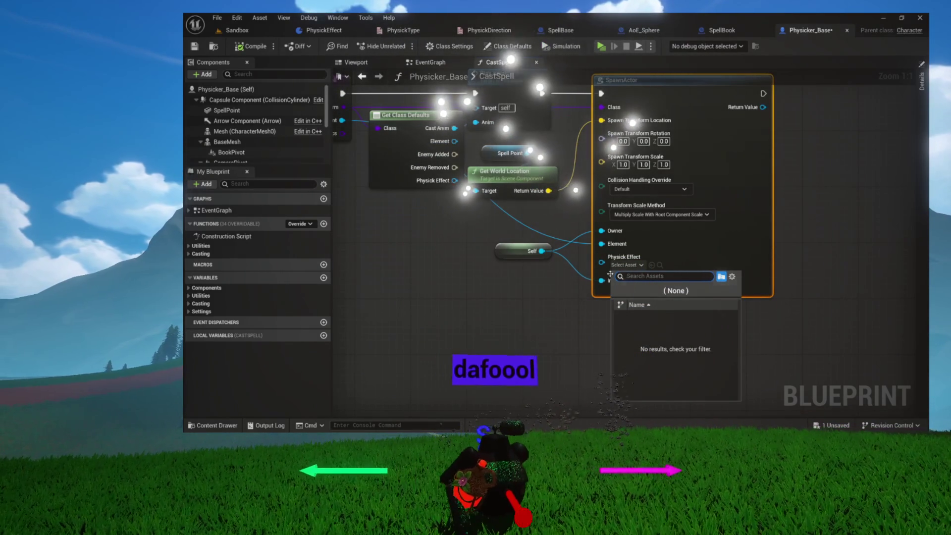
click(544, 291)
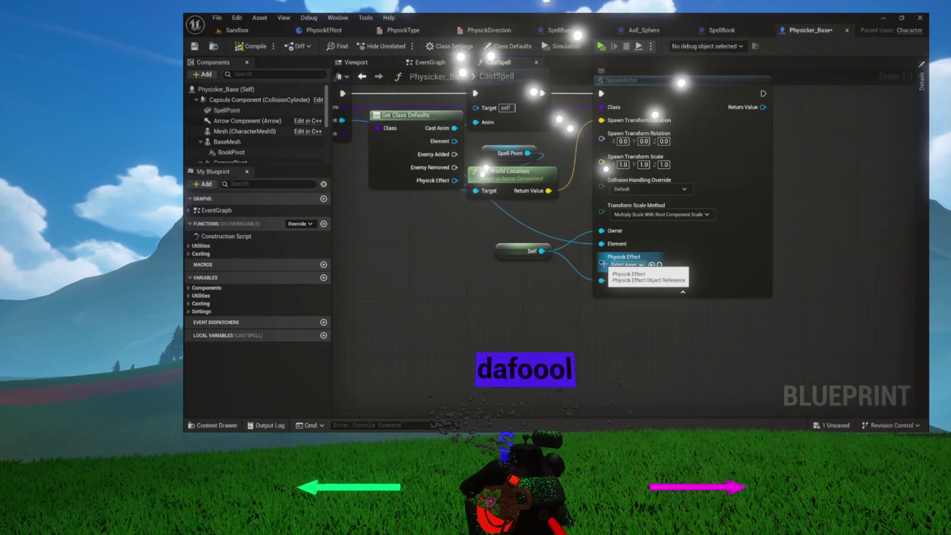
click(636, 266)
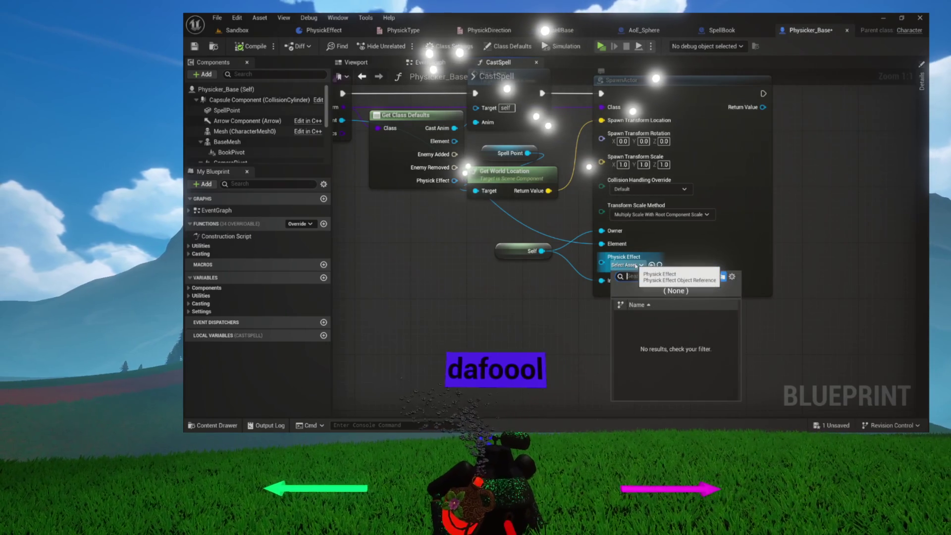
click(232, 425)
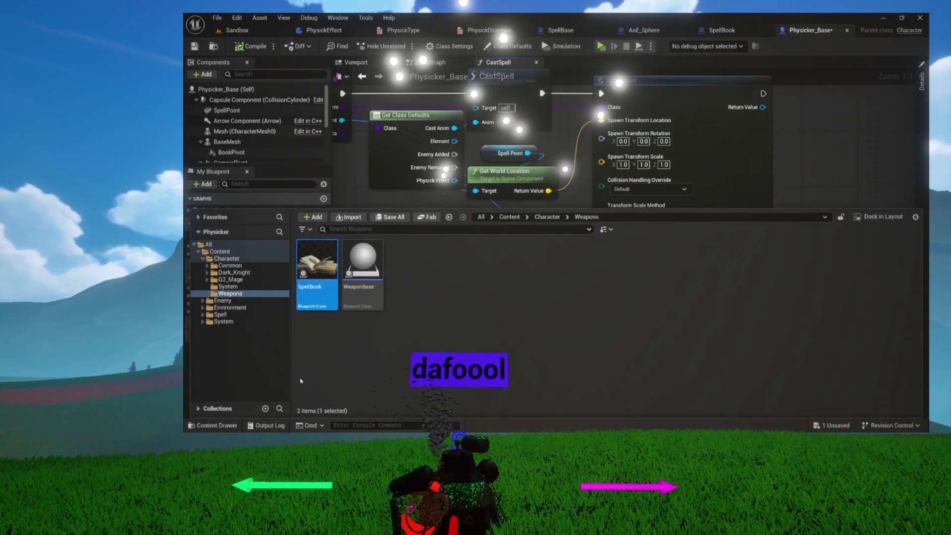
Locate and select the PhysickEffect blueprint in the Content > Spell > Physics folder.
click(227, 307)
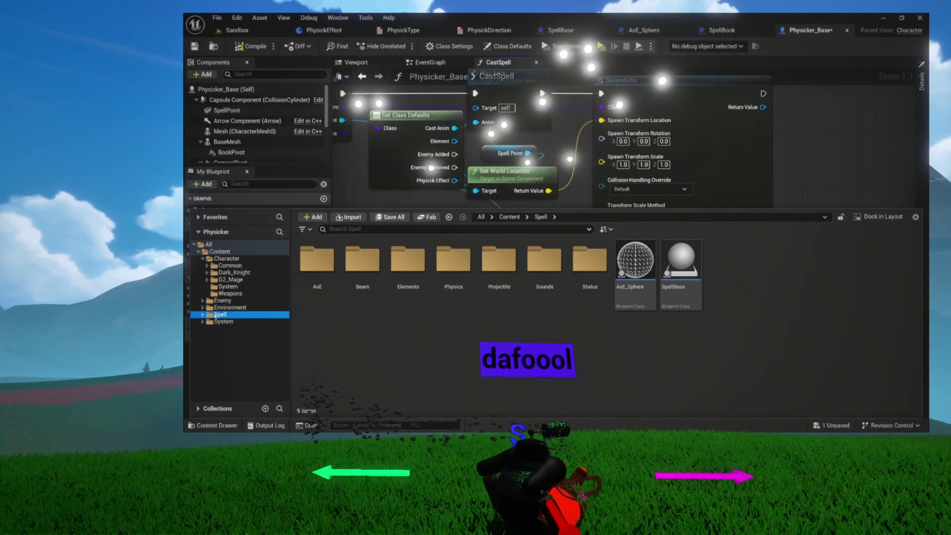
click(203, 315)
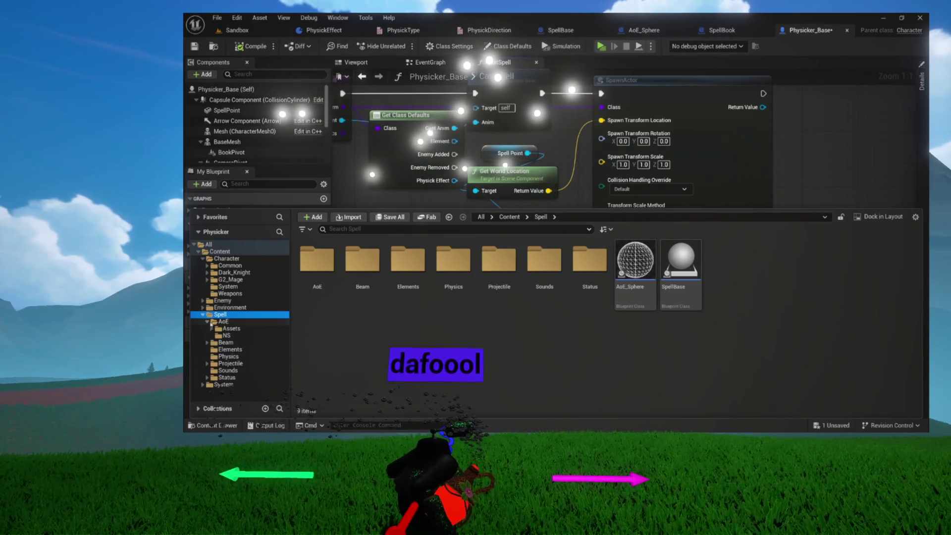
click(225, 356)
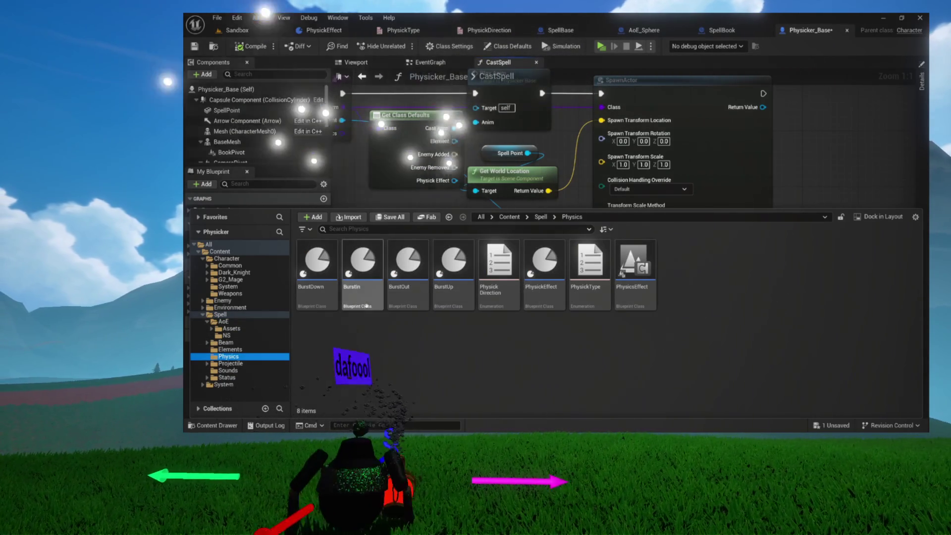
mouse_move(650, 297)
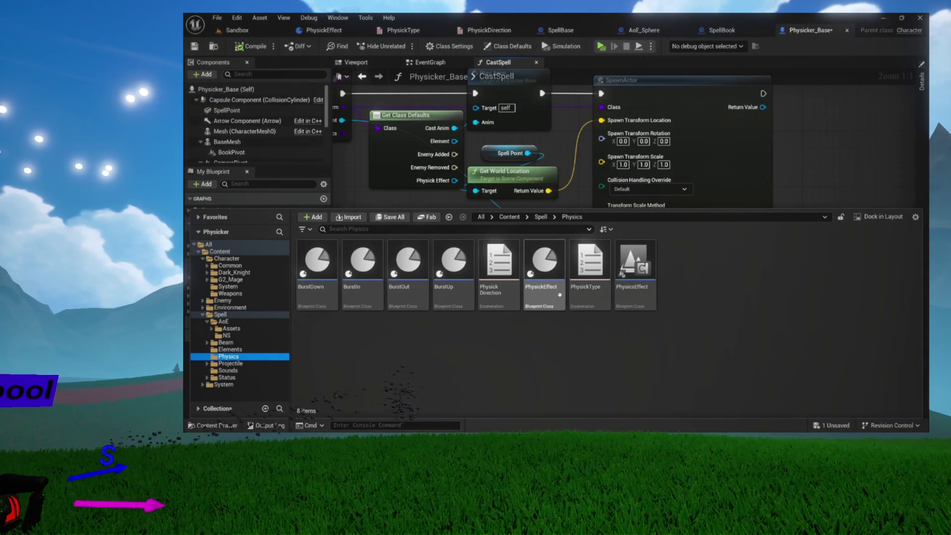
click(559, 294)
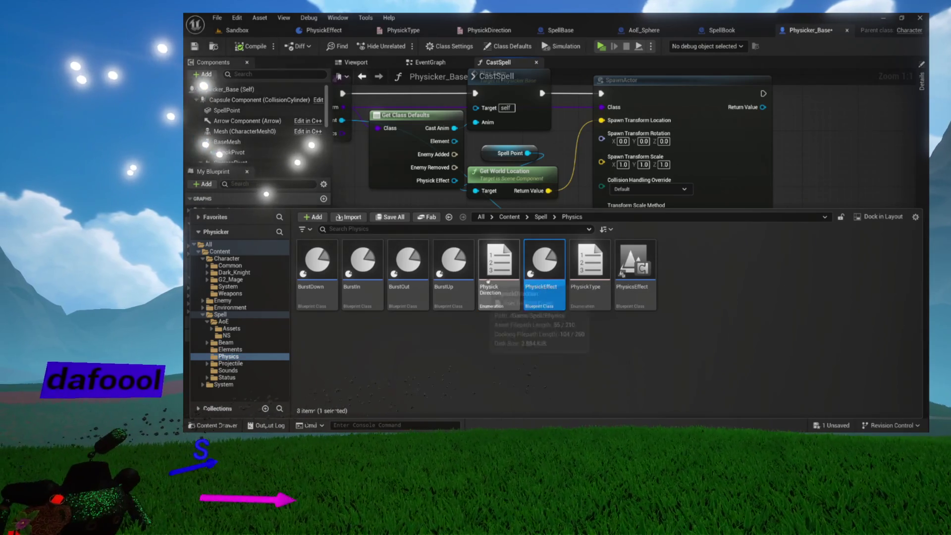
mouse_move(499, 288)
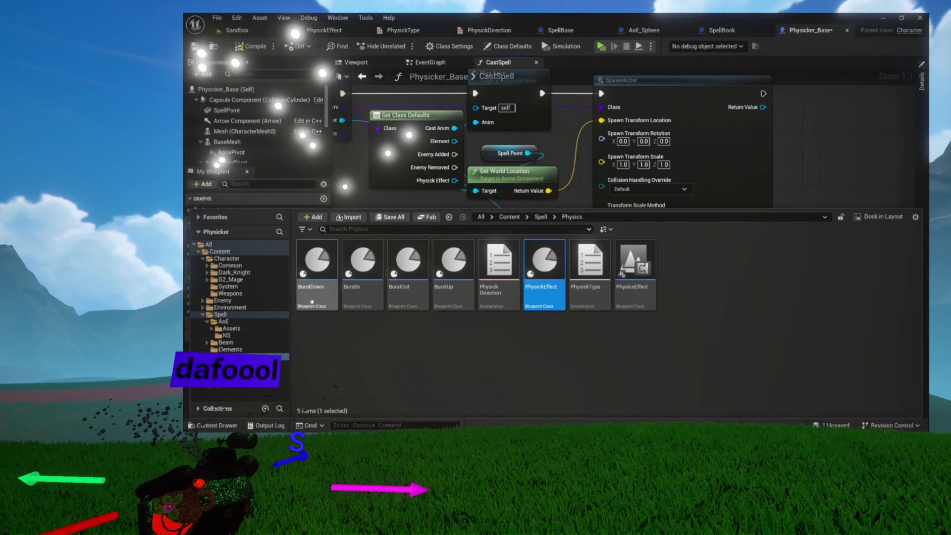
Close the Content Drawer and recheck SpawnActor's Physick Effect asset list, which is still empty.
click(790, 35)
click(625, 265)
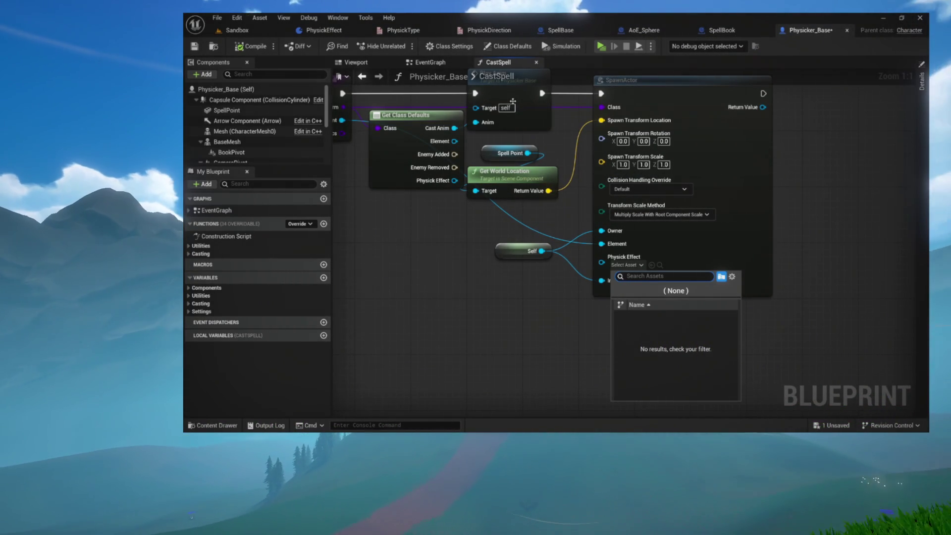
drag(429, 220, 496, 232)
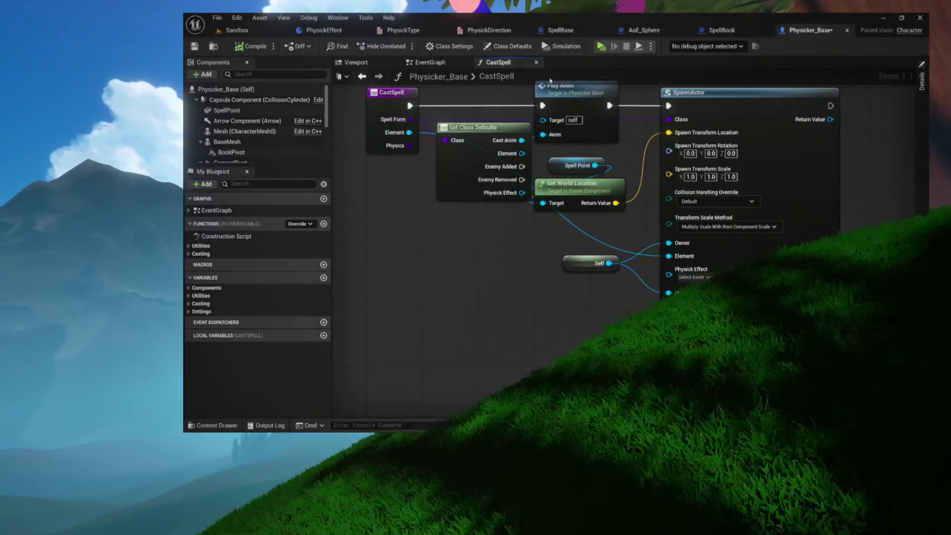
Retype SpellBase's PhysickEffect variable as a Physick Effect reference, save it, then go to Physicker_Base.
click(560, 30)
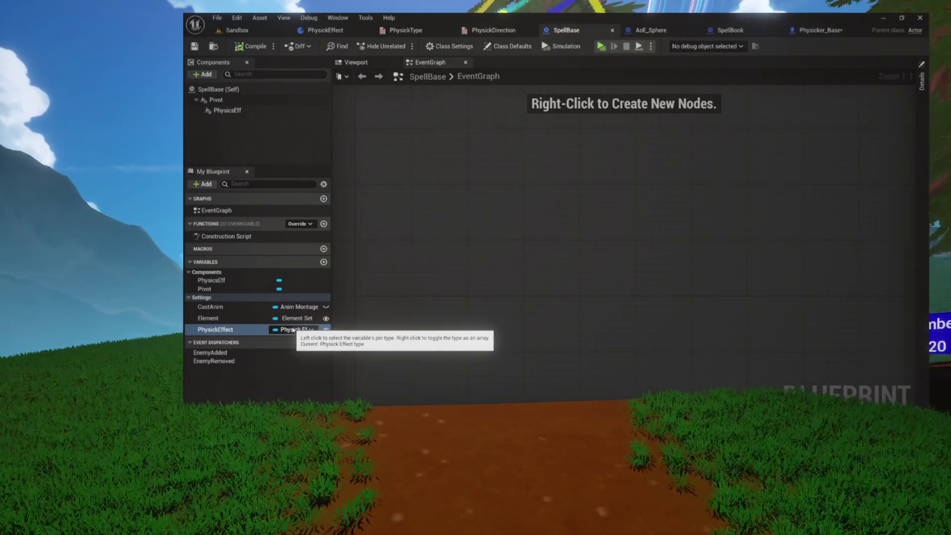
click(293, 329)
text(physic)
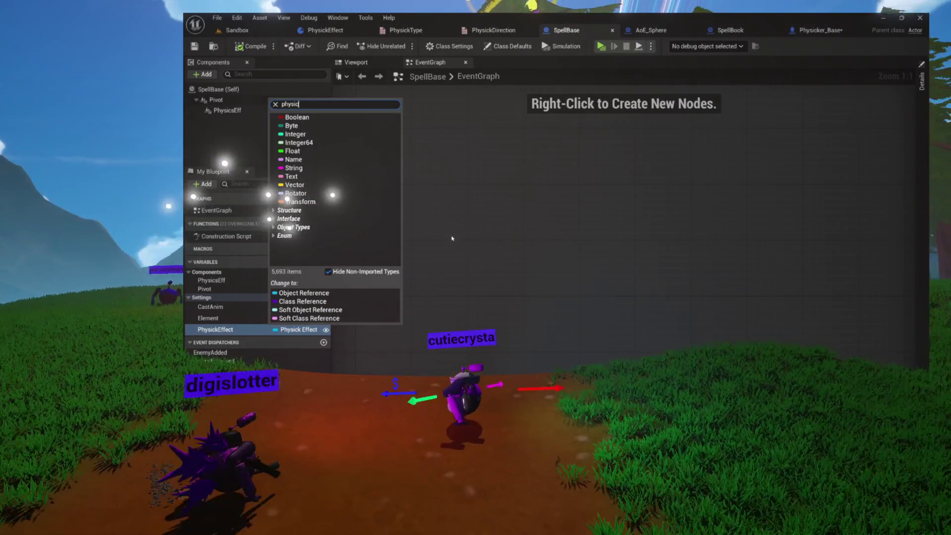
text(k)
mouse_move(396, 127)
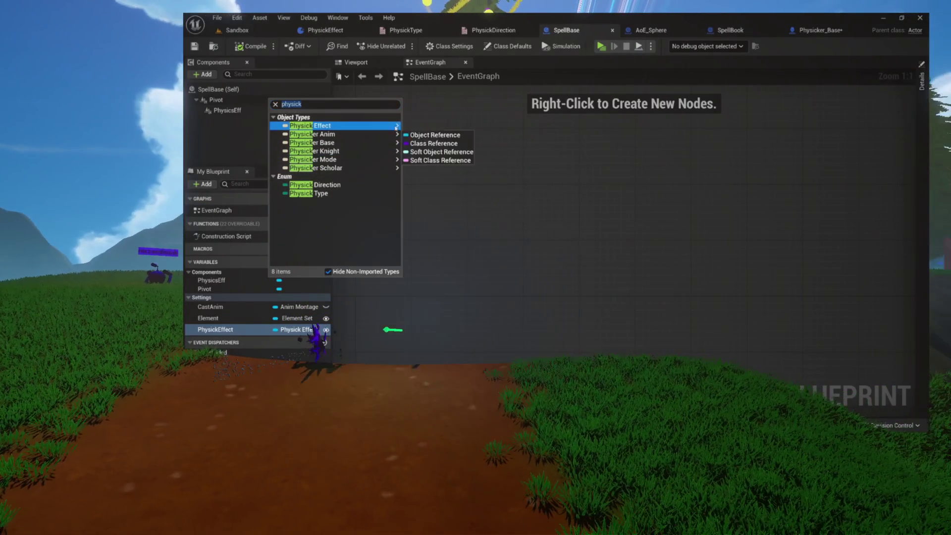
click(434, 143)
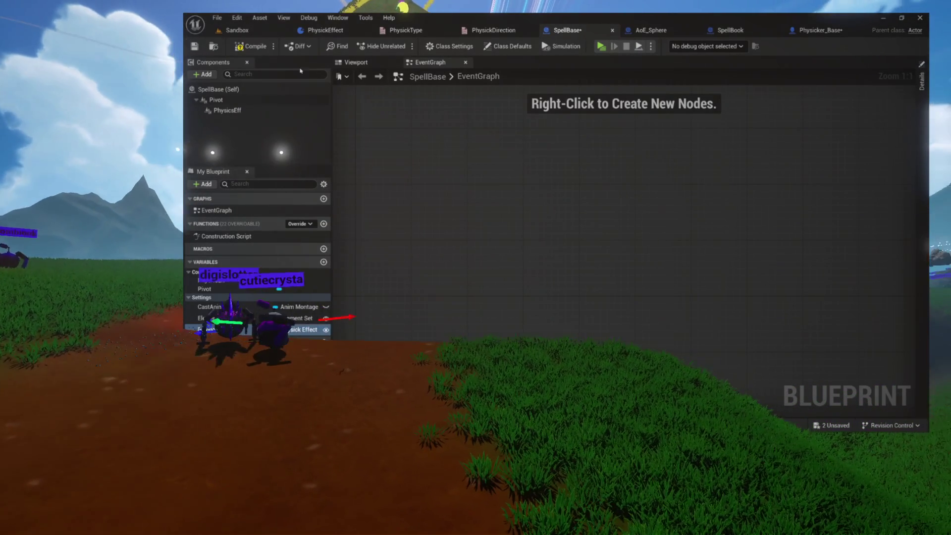
key(ctrl+s)
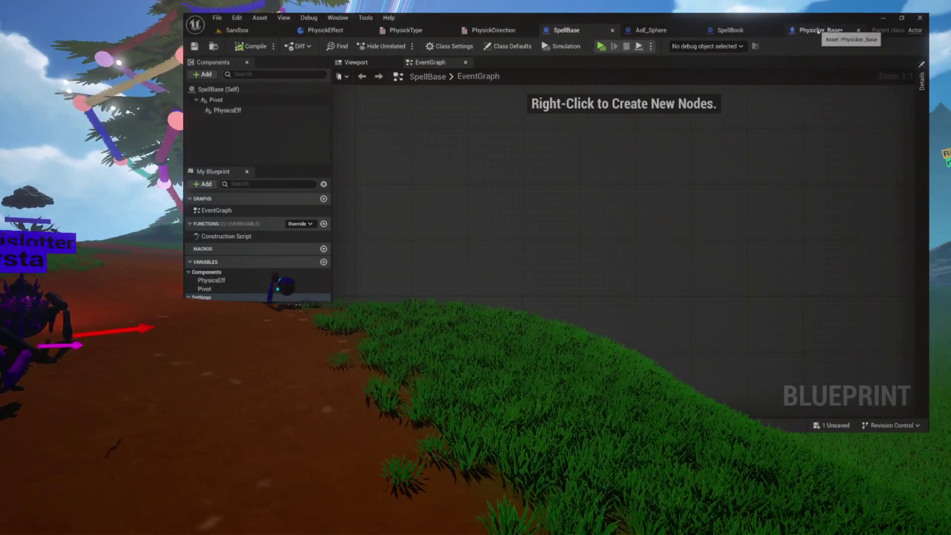
click(818, 30)
right_click(777, 279)
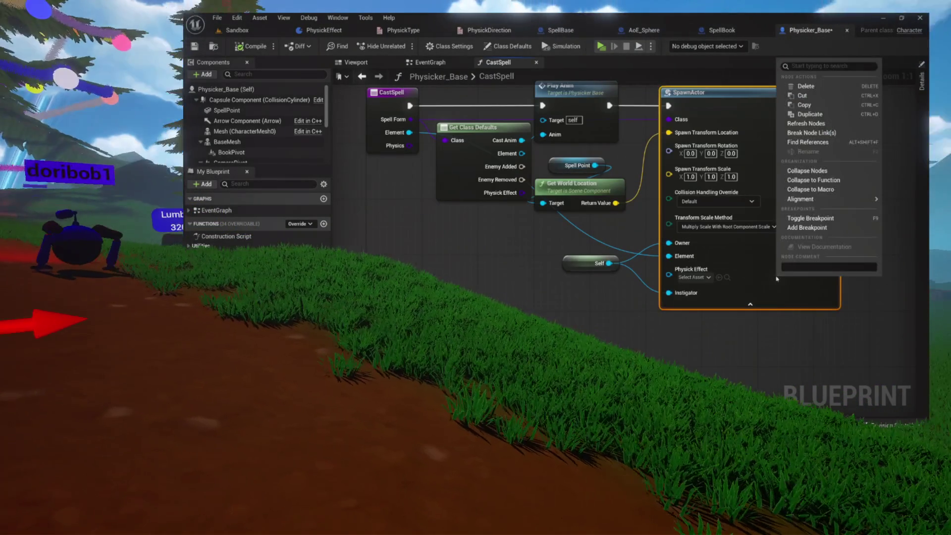
click(804, 105)
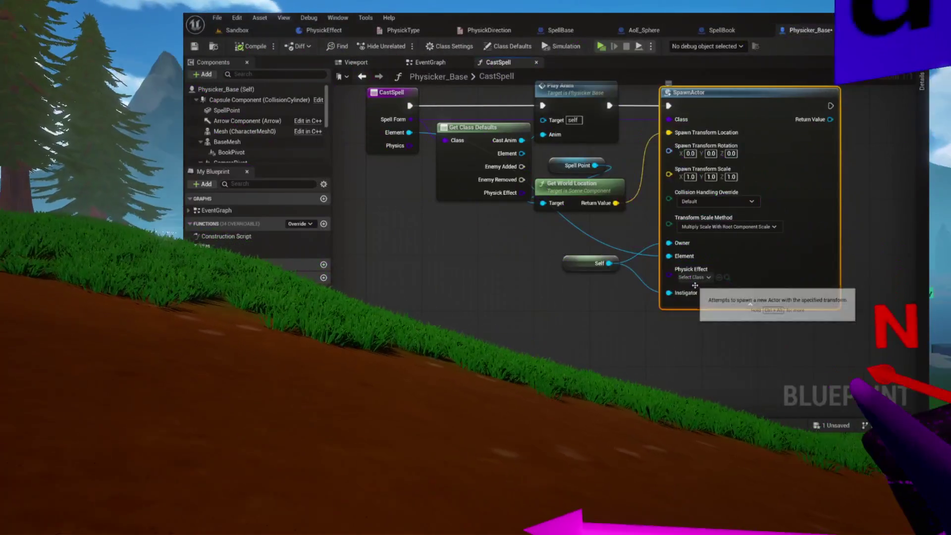
click(693, 277)
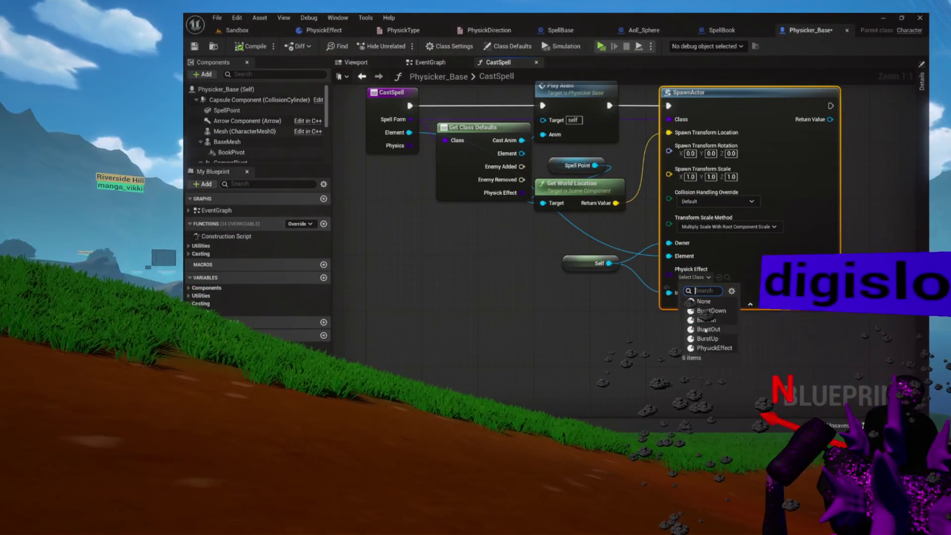
scroll(723, 312, up, 7)
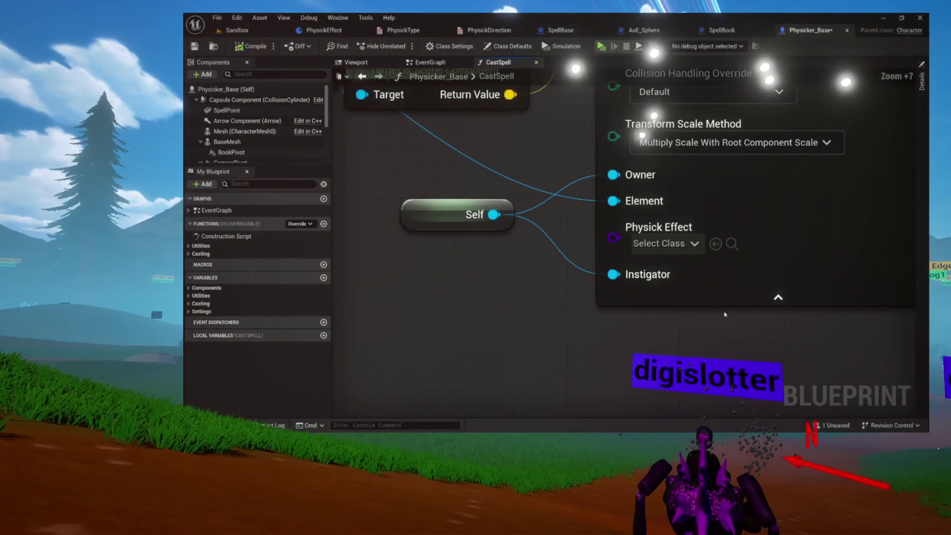
drag(677, 234, 534, 176)
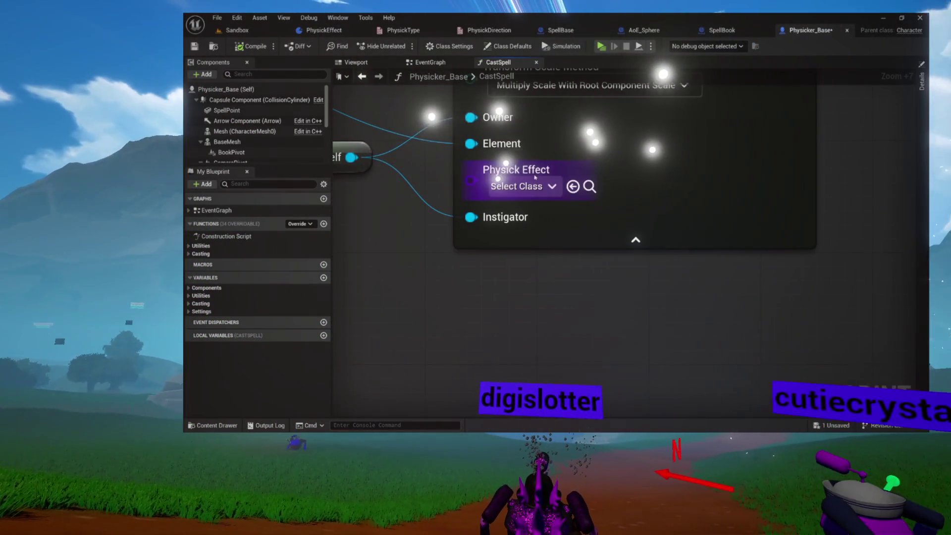
click(534, 185)
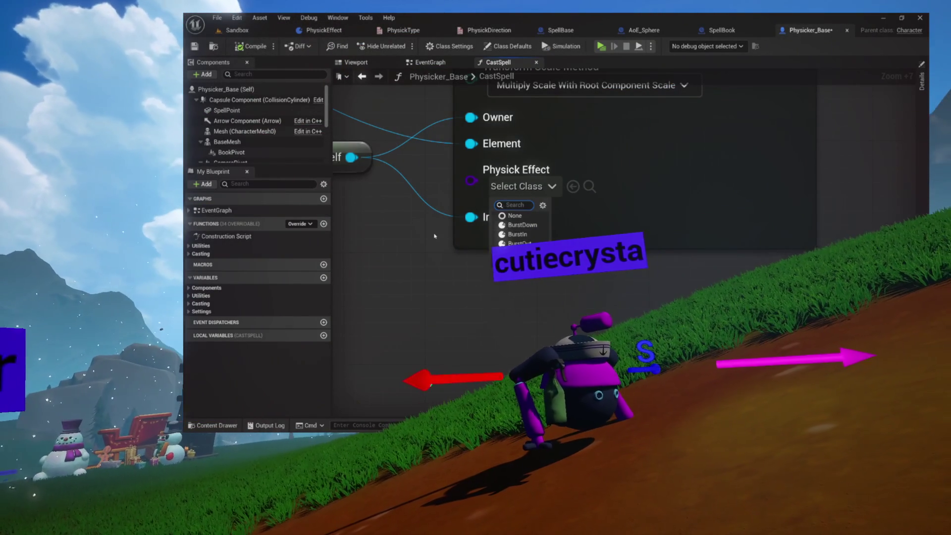
scroll(434, 220, down, 2)
drag(434, 220, 517, 232)
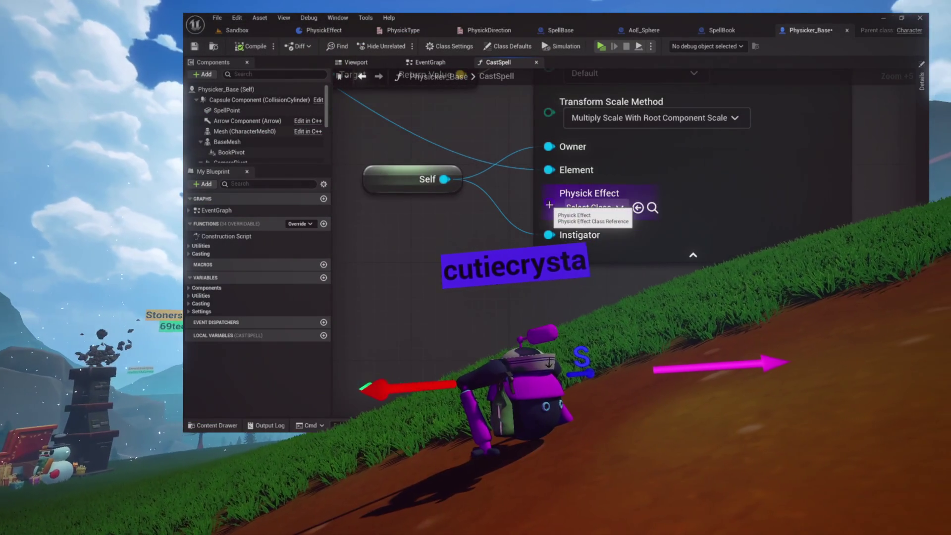
scroll(549, 204, down, 7)
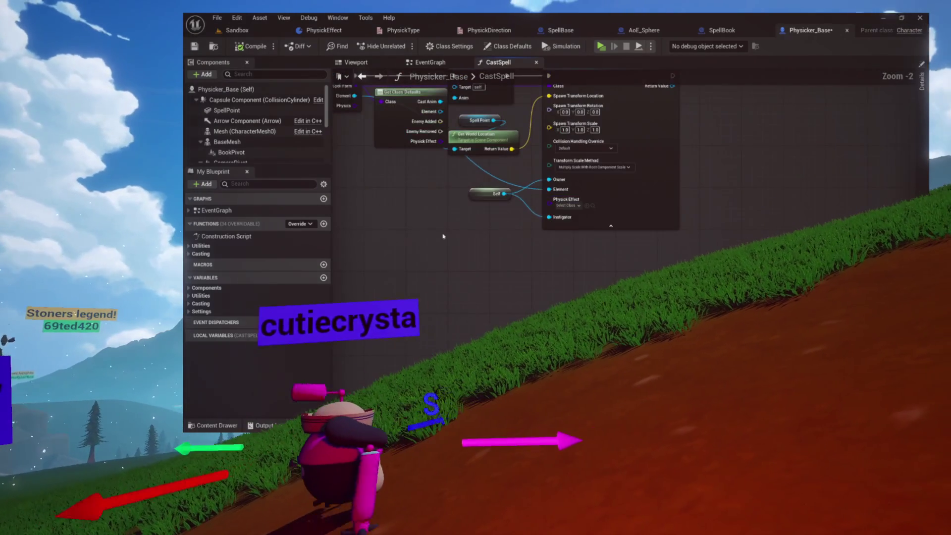
drag(440, 274, 438, 272)
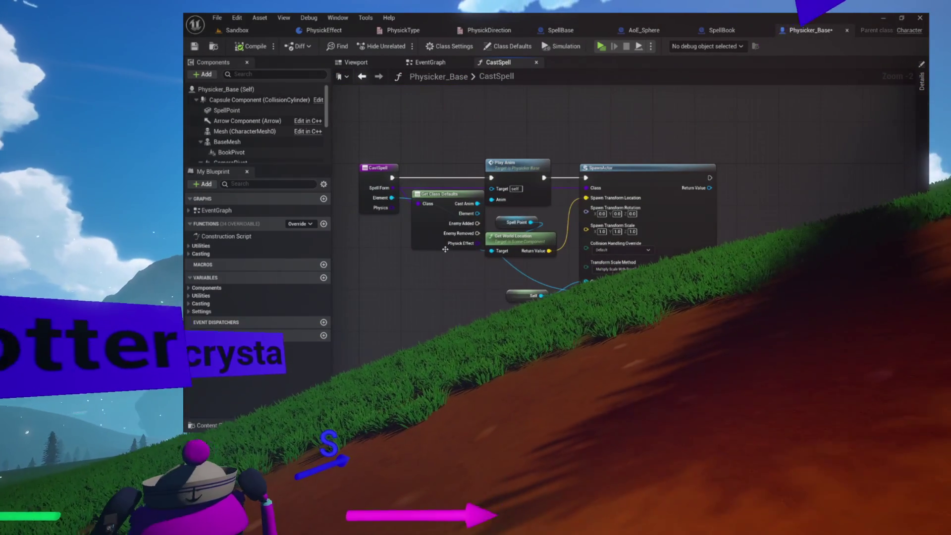
click(365, 202)
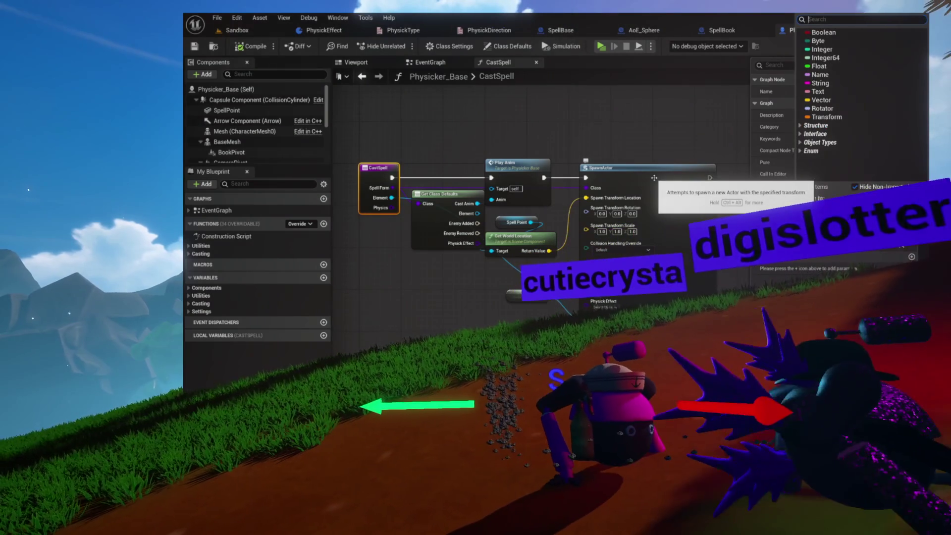
Make CastSpell's Physics input a Physick Effect class reference and save Physicker_Base.
text(physick)
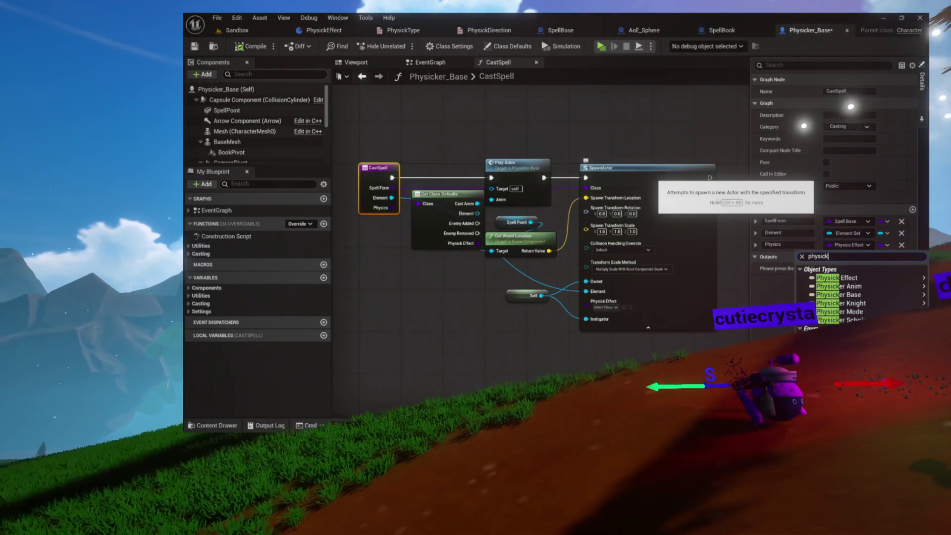
mouse_move(826, 279)
click(763, 287)
click(250, 48)
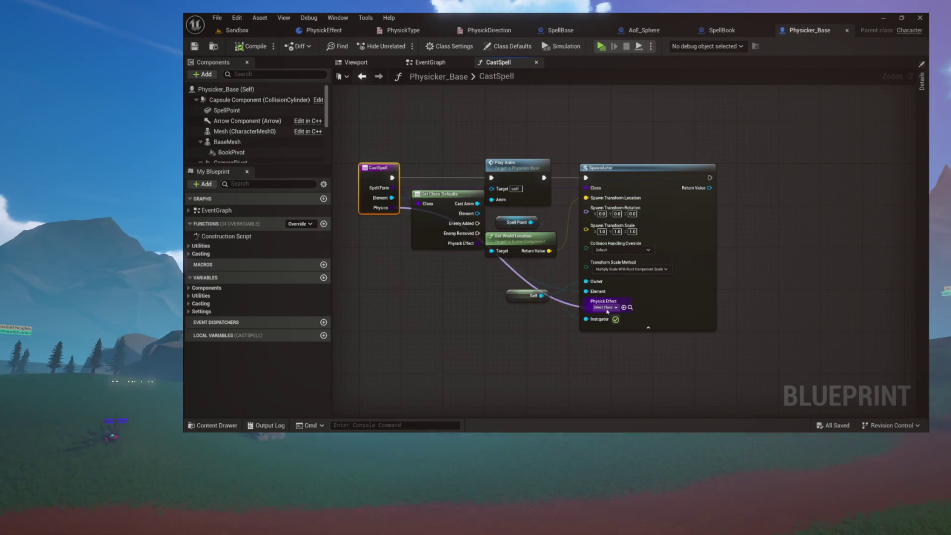
key(ctrl+s)
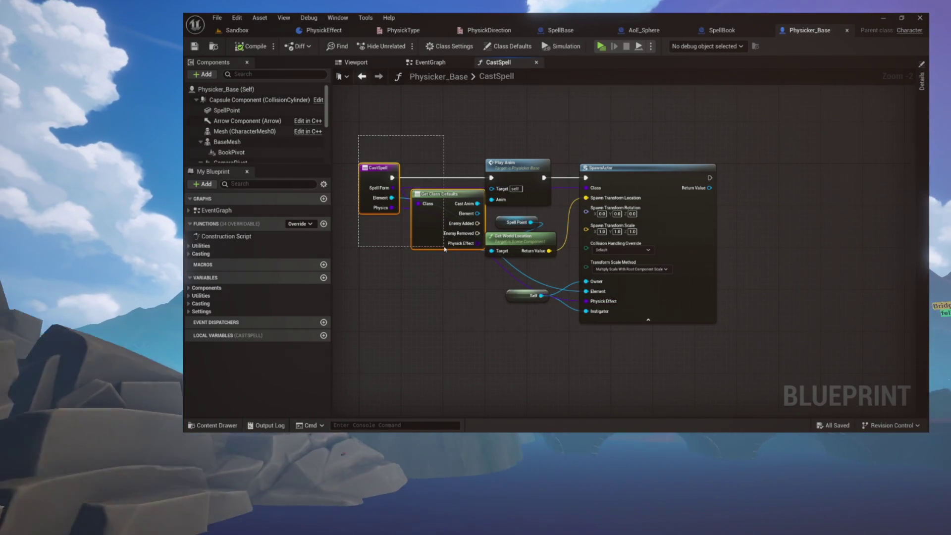
scroll(376, 190, up, 8)
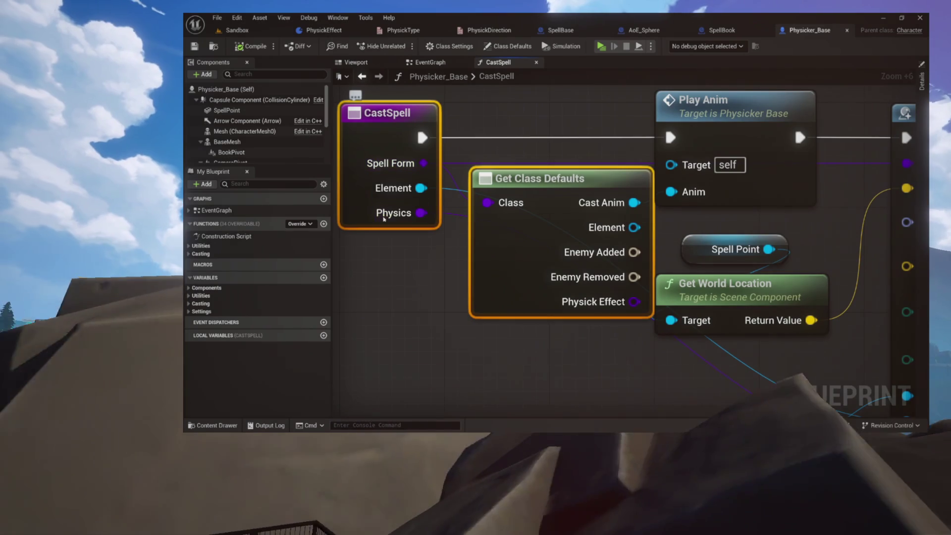
Search all blueprints for references to the CastSpell function by class member.
right_click(408, 127)
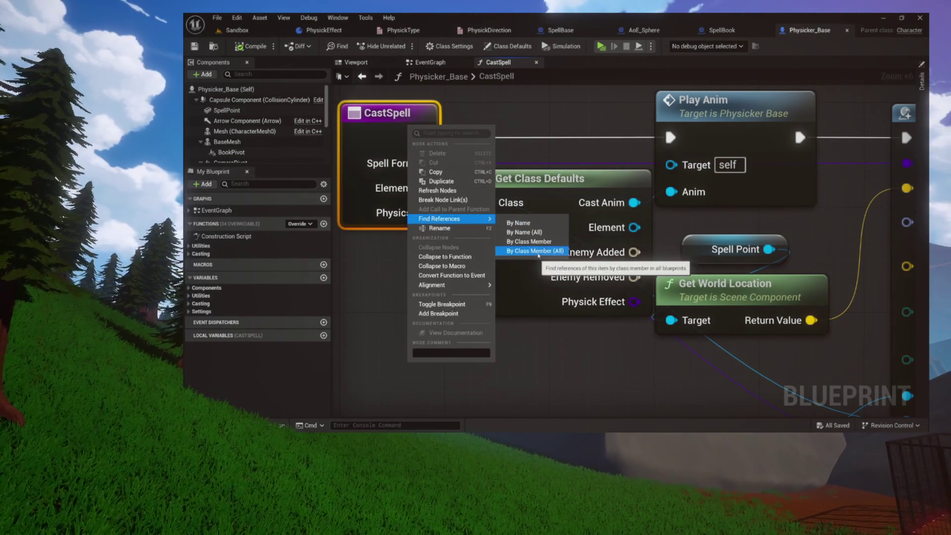
click(538, 252)
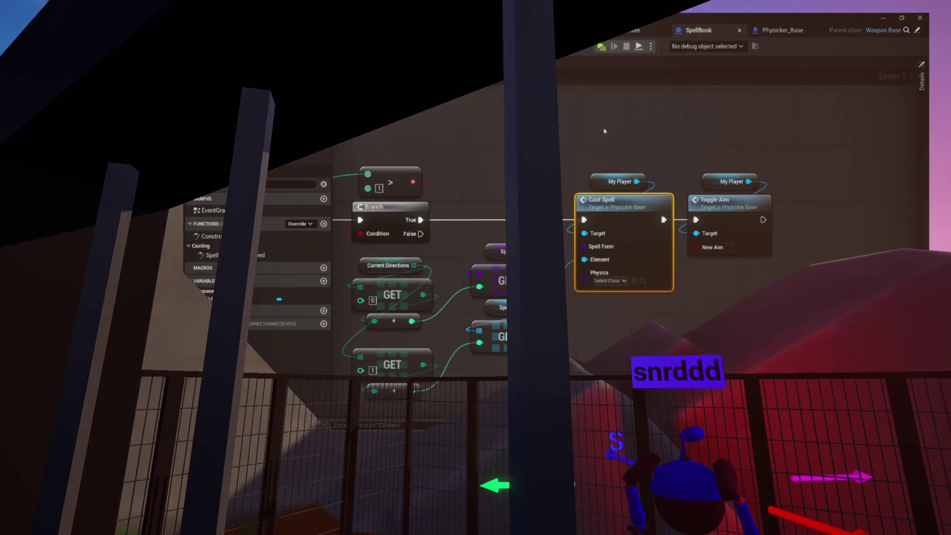
Bring SpellBook's Cast Spell call into view and box-select the Current Directions GET [0] and [1] nodes.
mouse_move(603, 131)
mouse_down()
mouse_move(525, 132)
mouse_move(674, 128)
mouse_move(645, 227)
mouse_up()
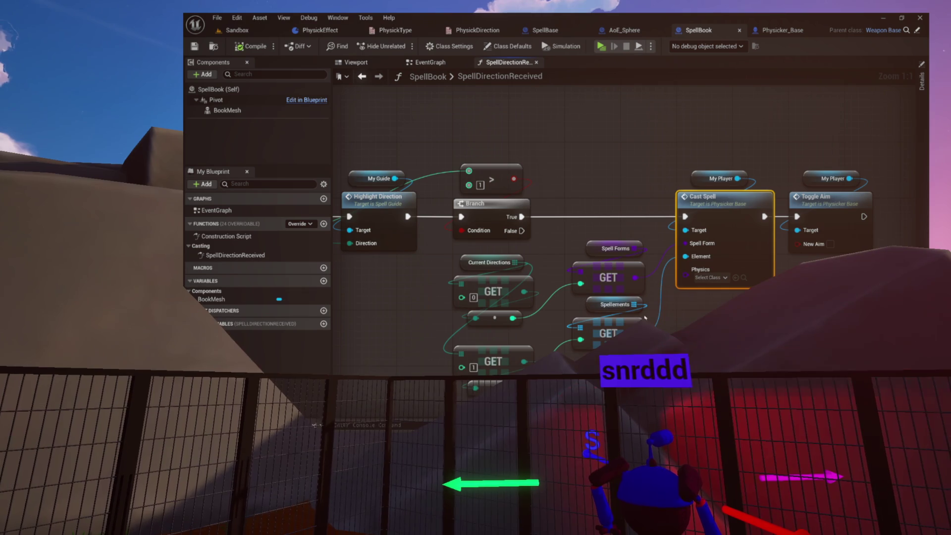
mouse_move(678, 325)
mouse_down()
mouse_move(675, 286)
mouse_move(649, 309)
mouse_move(638, 278)
mouse_up()
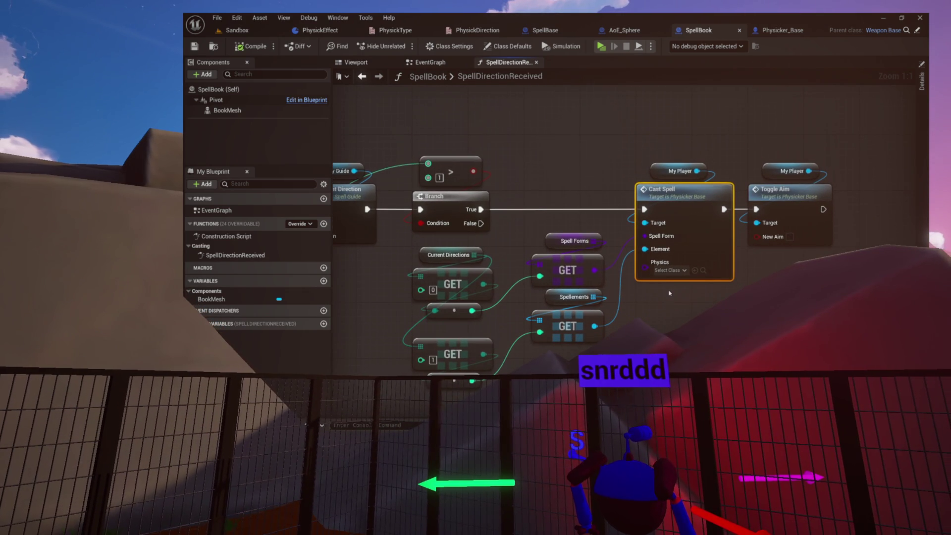
scroll(669, 293, up, 7)
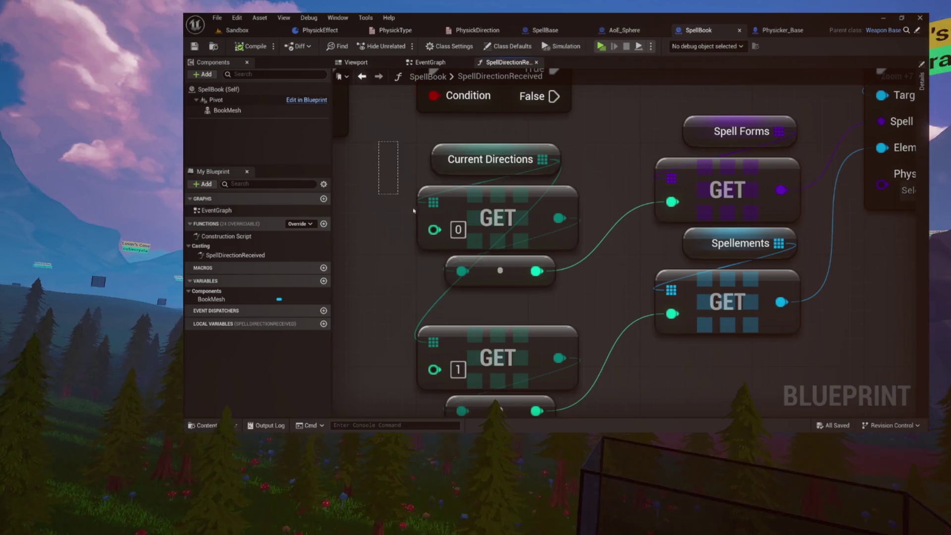
drag(379, 142, 536, 281)
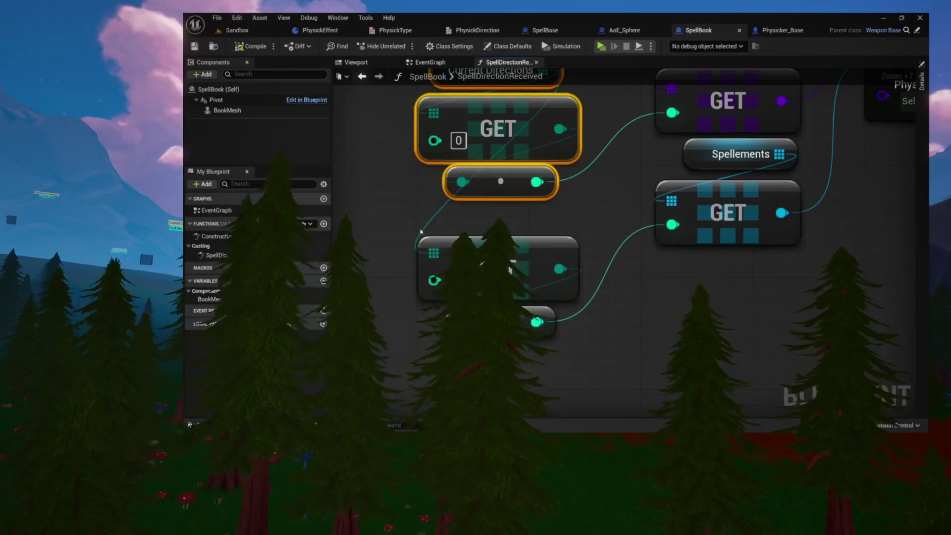
drag(420, 230, 518, 320)
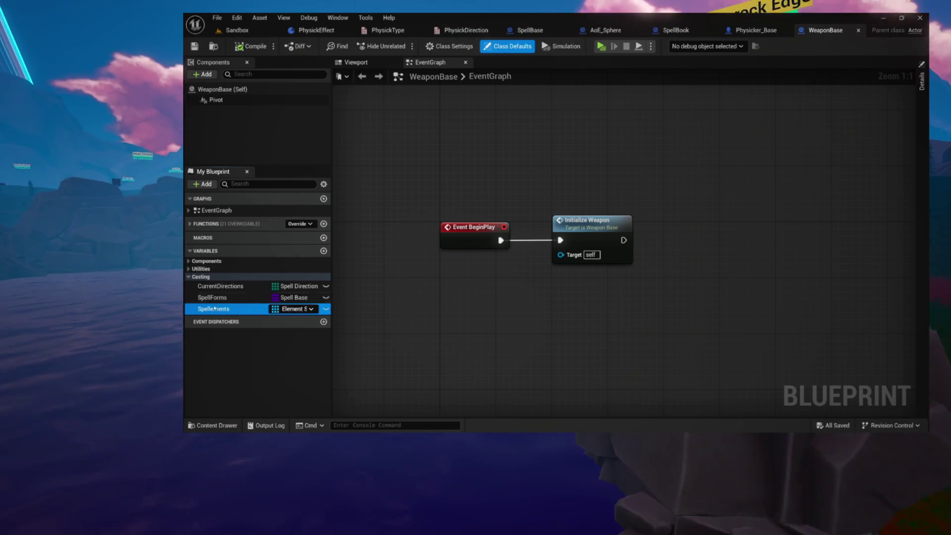
Add a WeaponBase variable named Physicks typed as a Physick Effect class reference.
click(218, 287)
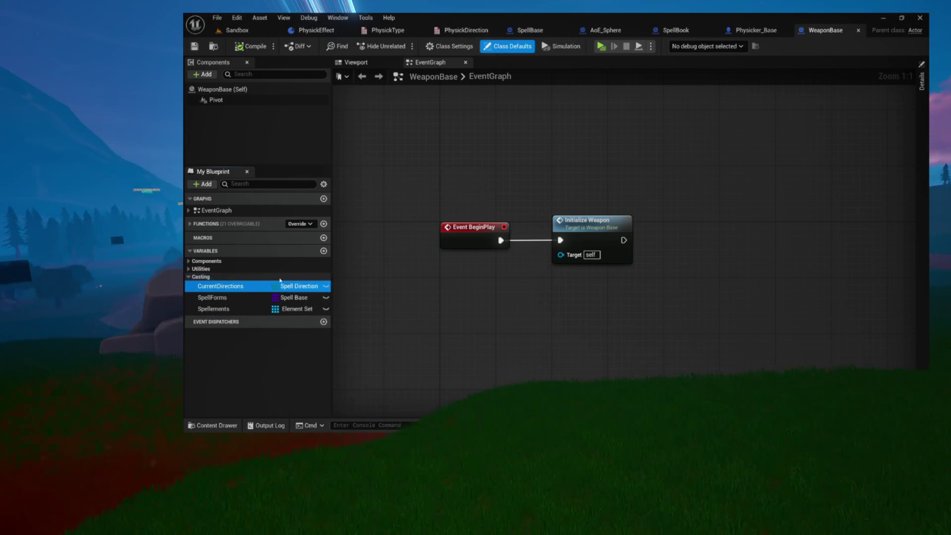
click(324, 251)
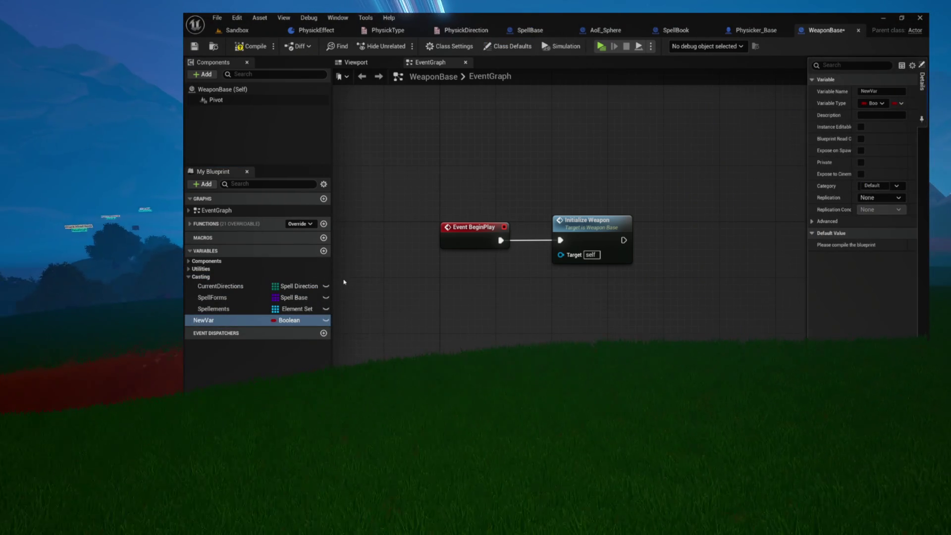
click(260, 322)
text(Phys)
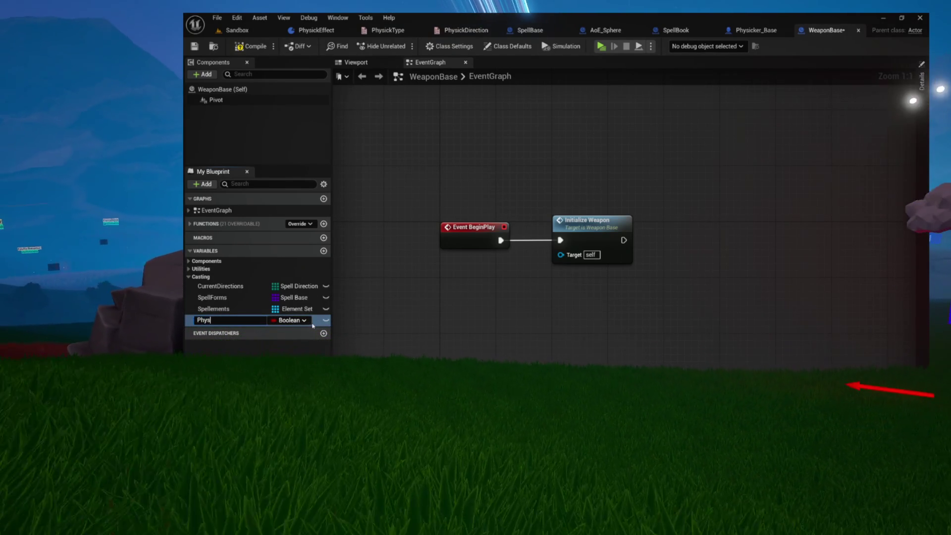
text(icks)
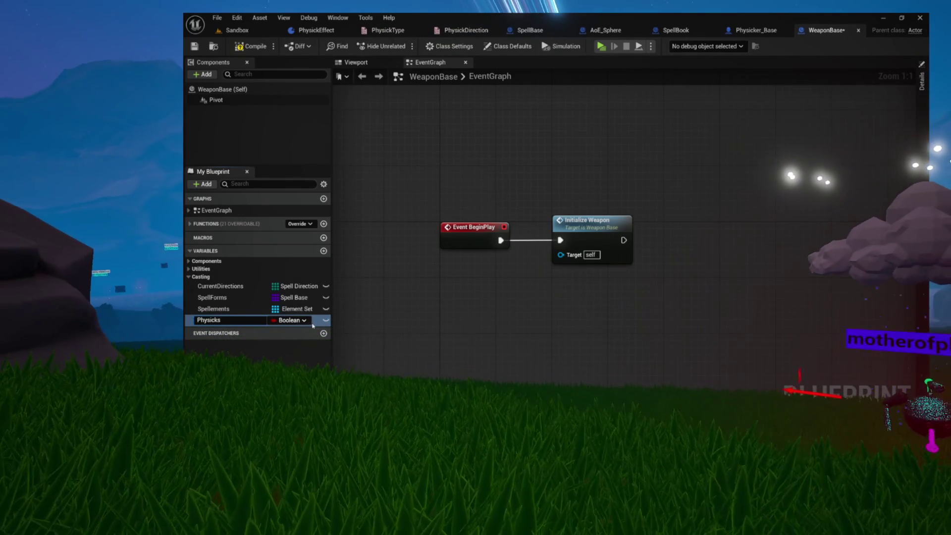
key(Return)
drag(211, 319, 204, 285)
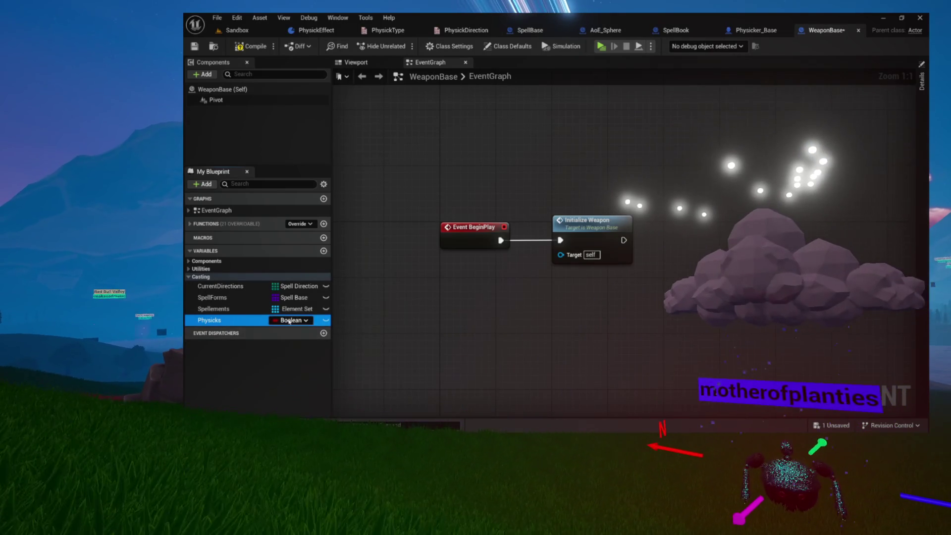
click(290, 320)
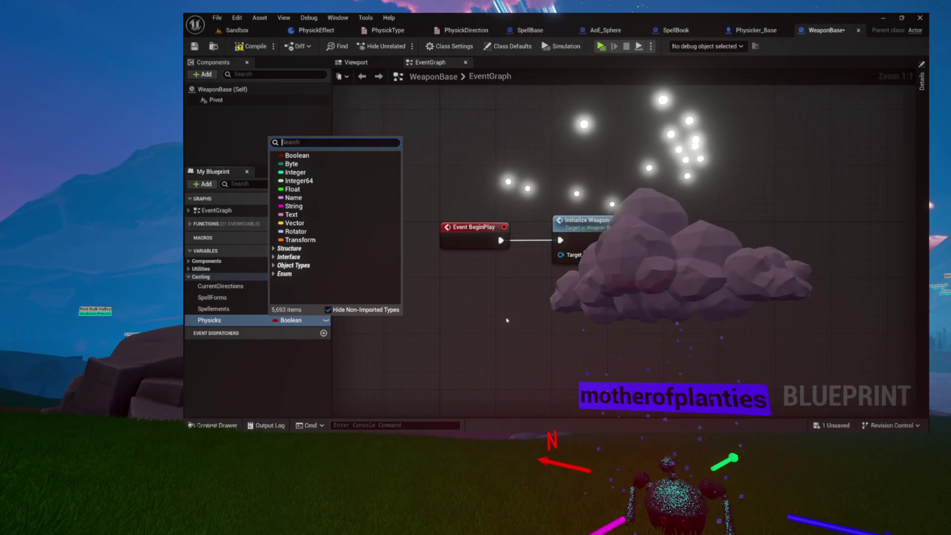
text(physick)
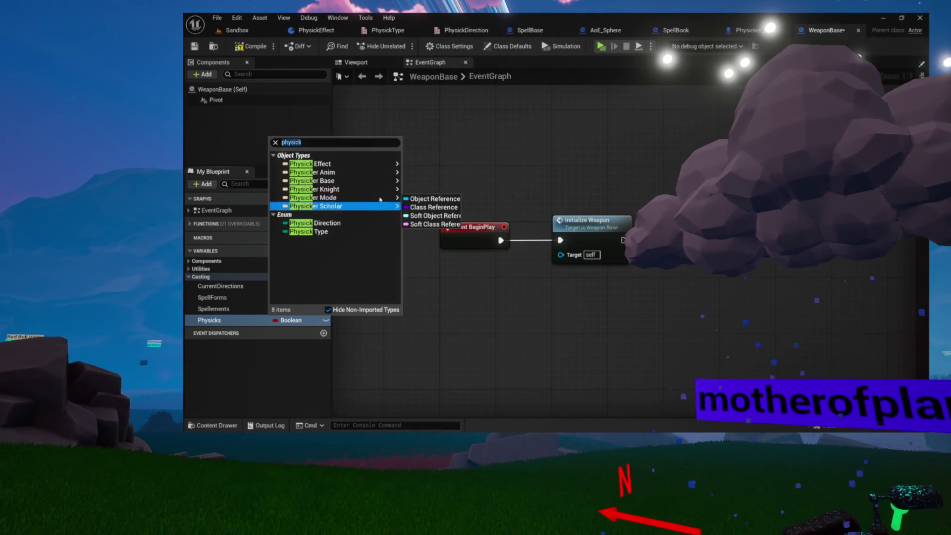
mouse_move(391, 163)
click(424, 173)
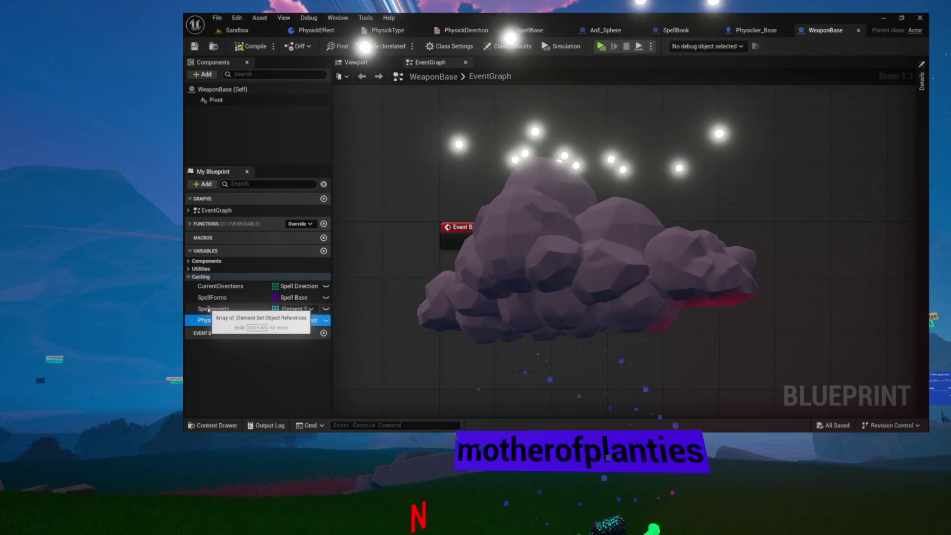
Review the Spellements, SpellForms and Physicks variable details, then close WeaponBase.
click(227, 308)
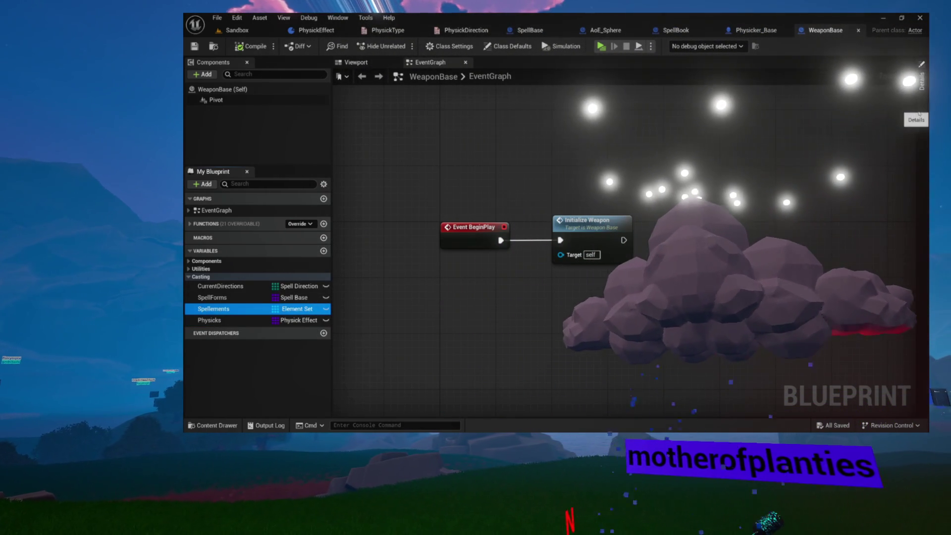
click(921, 80)
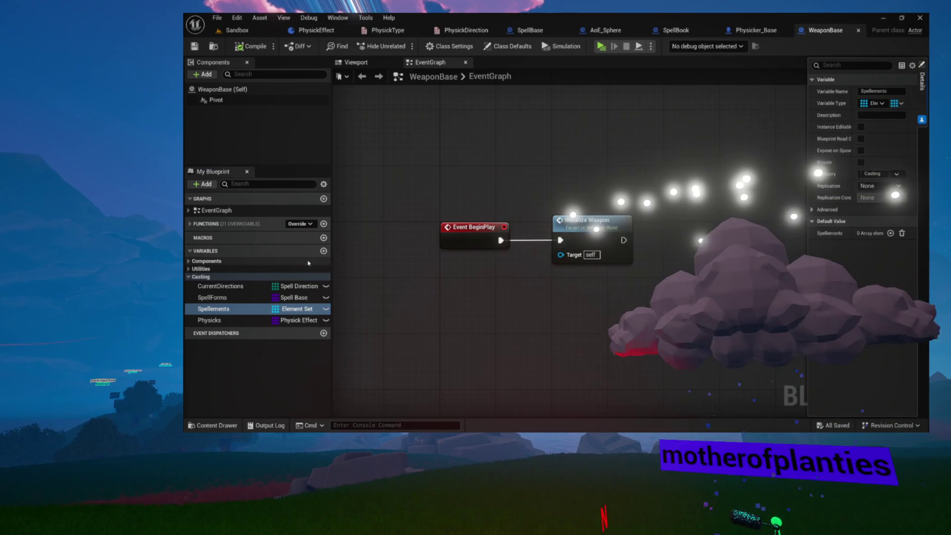
click(212, 297)
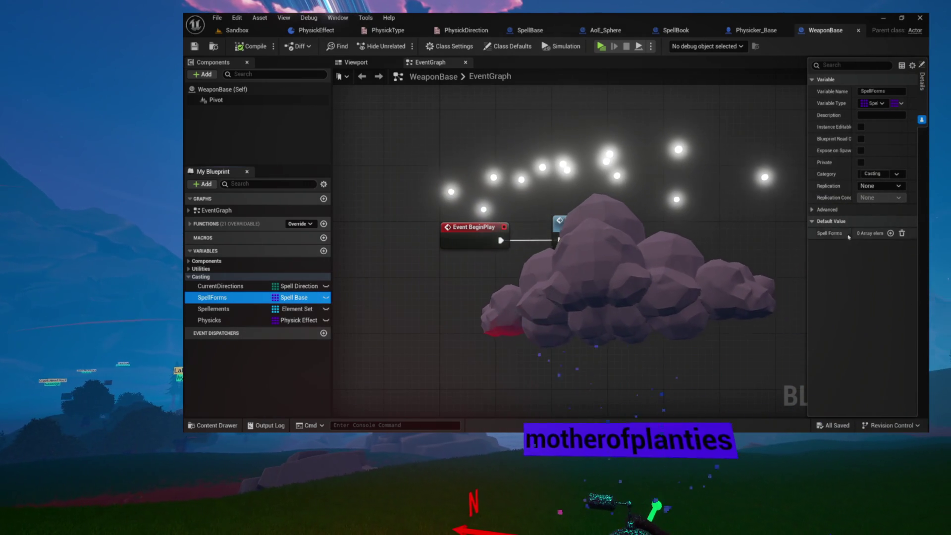
click(228, 320)
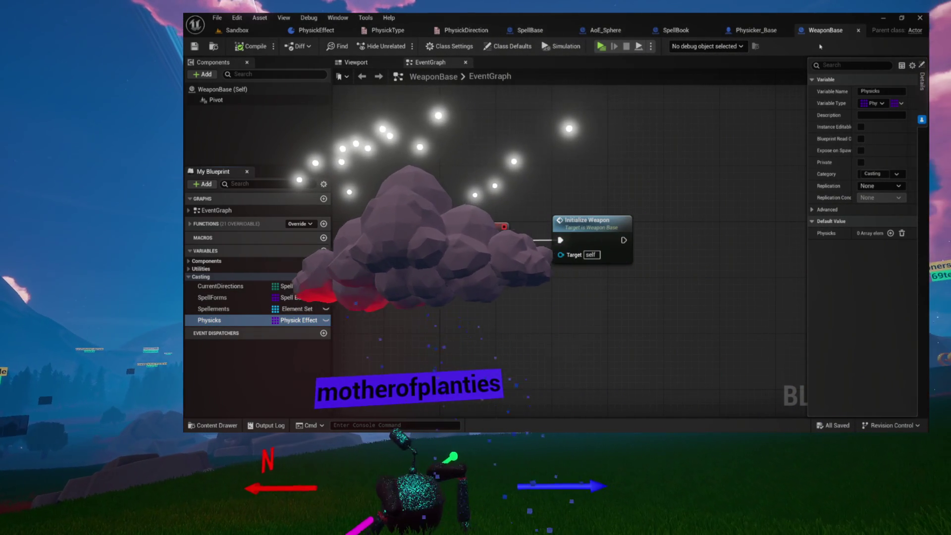
click(860, 30)
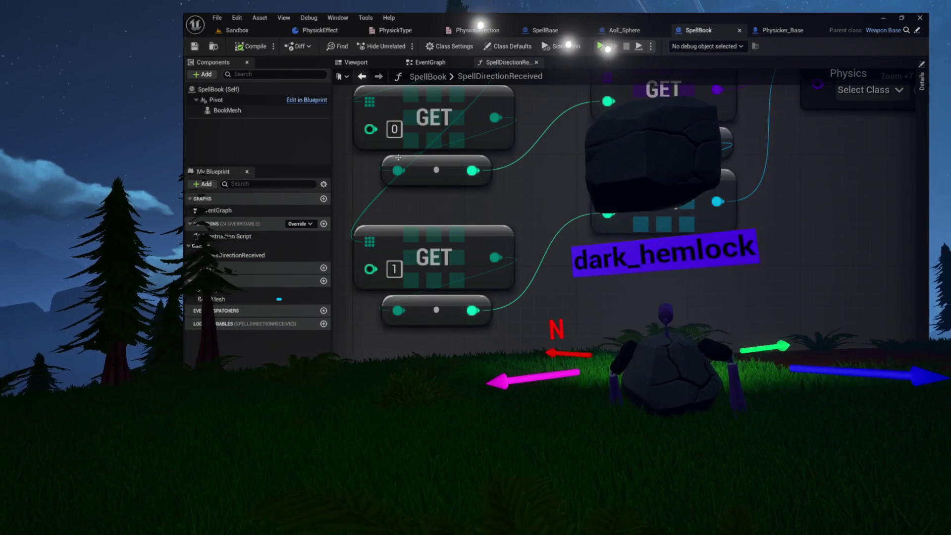
Open SpellBook's Class Defaults, widen the Details panel, and expand the Spell Forms array.
click(496, 50)
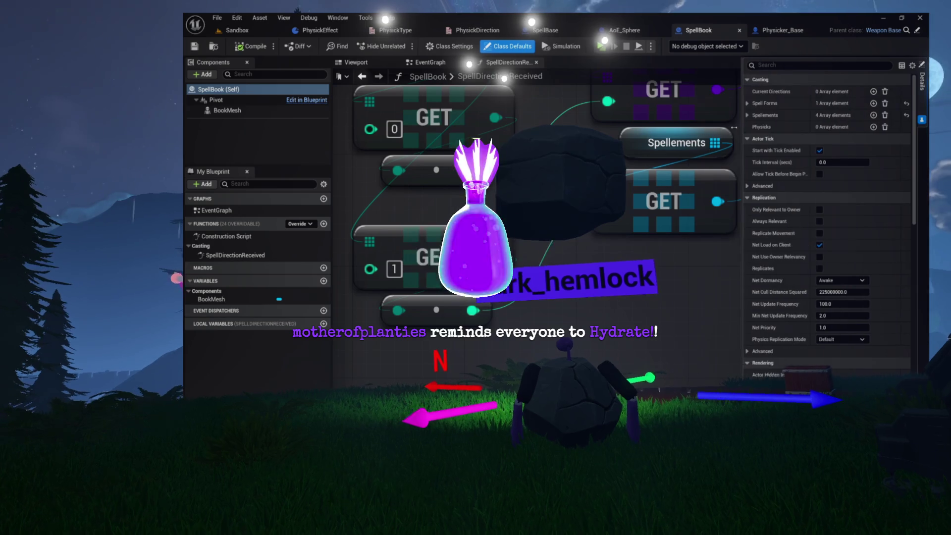
drag(751, 127, 704, 127)
click(717, 103)
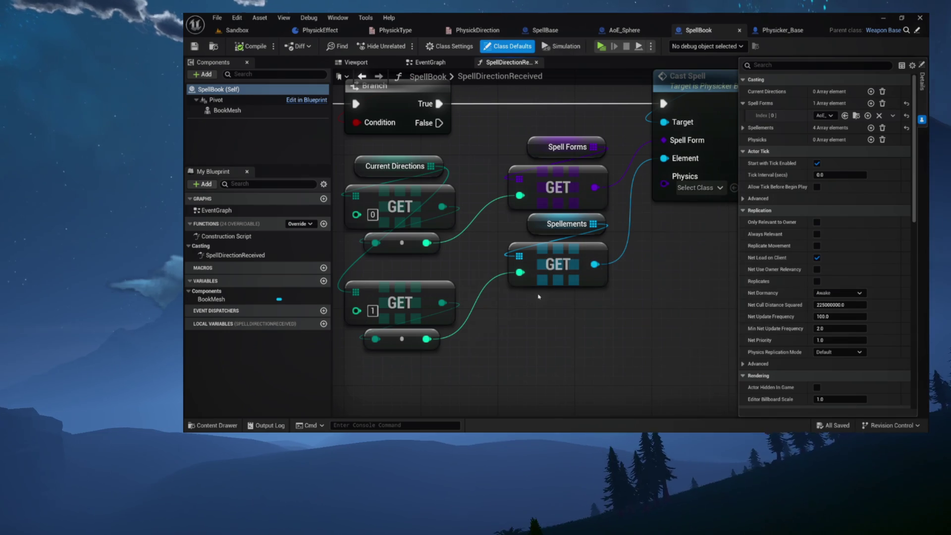
Add four elements to SpellBook's Physicks array and assign Burst effect classes to them.
click(870, 139)
click(870, 139)
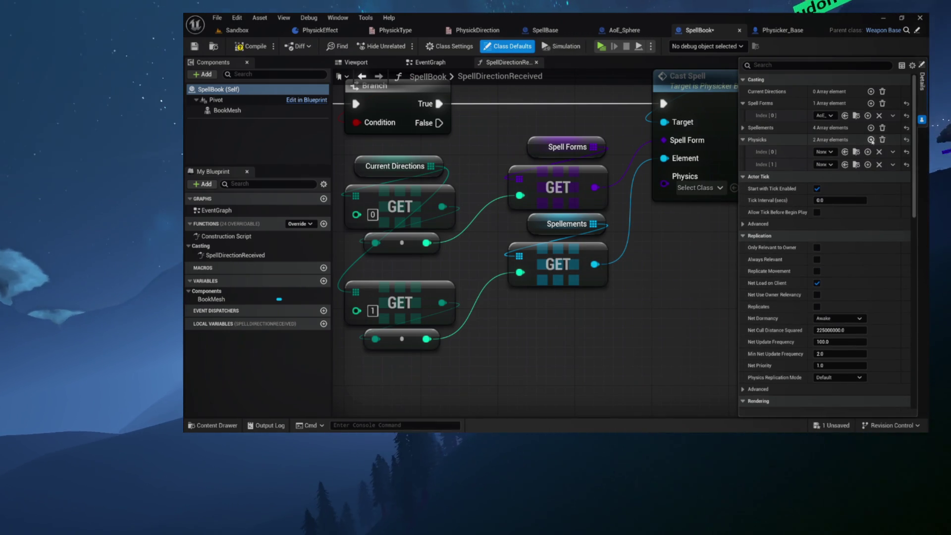
click(870, 139)
click(869, 139)
click(822, 151)
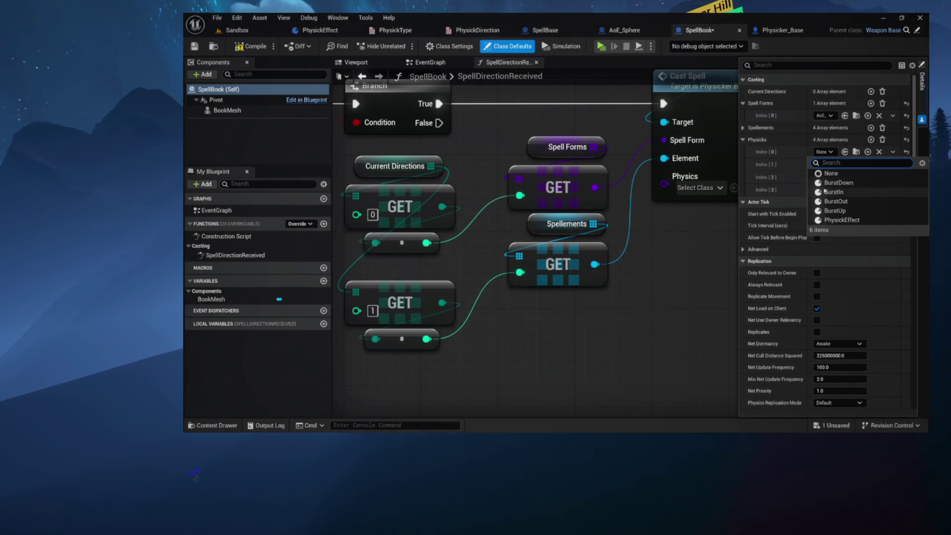
click(837, 182)
click(823, 163)
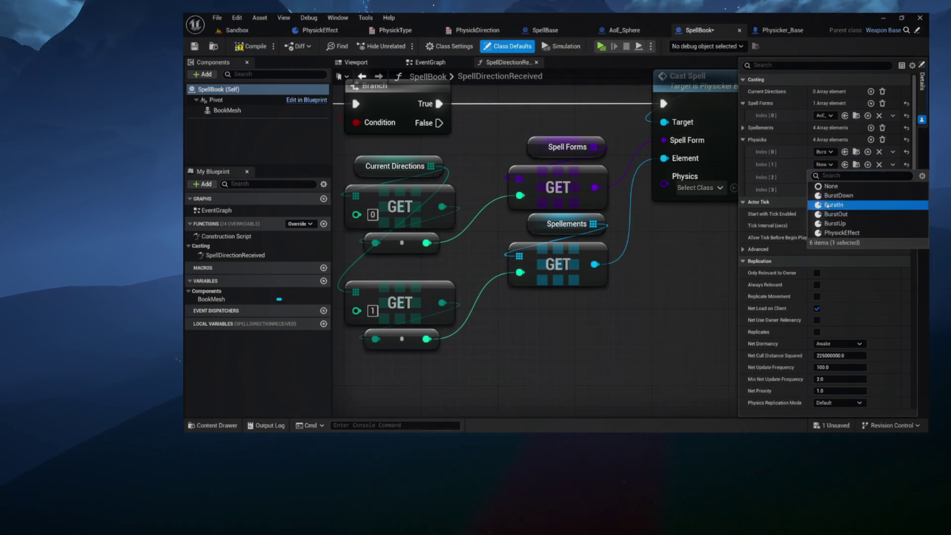
click(833, 205)
click(823, 177)
click(834, 236)
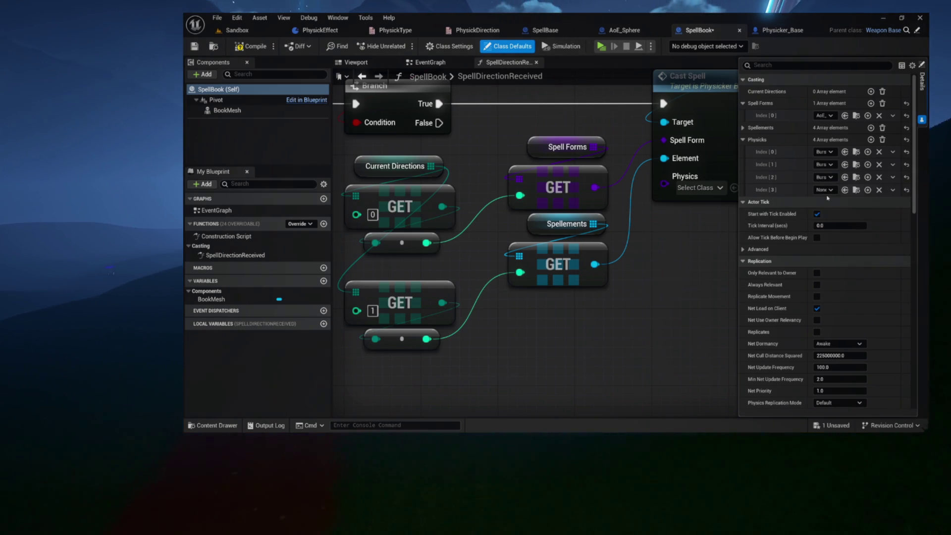
click(823, 189)
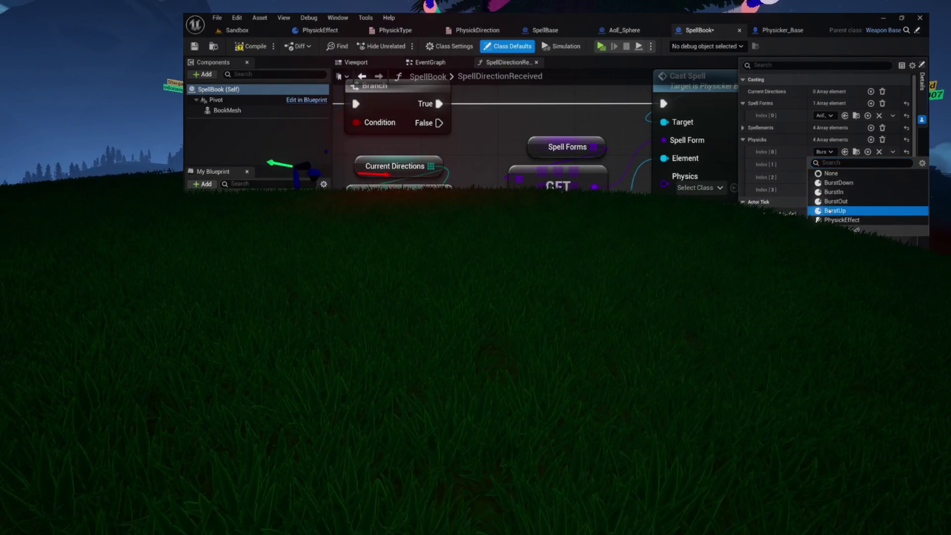
Switch indices 1–3 to different Burst effect classes and compile SpellBook.
click(828, 192)
click(824, 176)
click(835, 204)
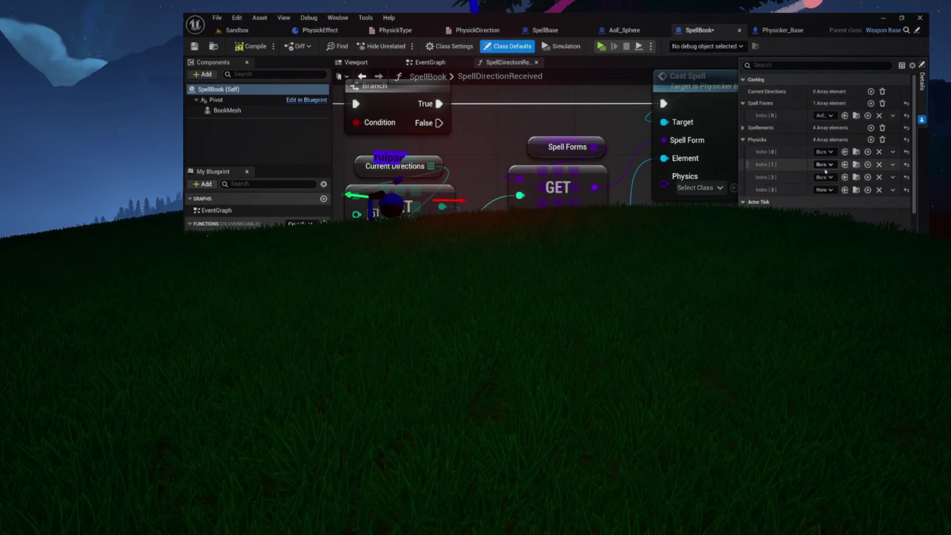
click(824, 189)
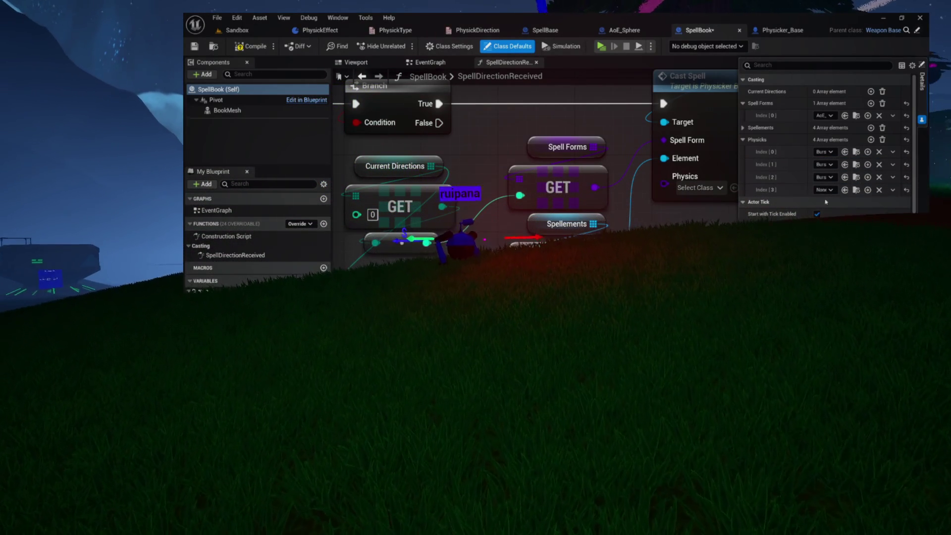
click(833, 230)
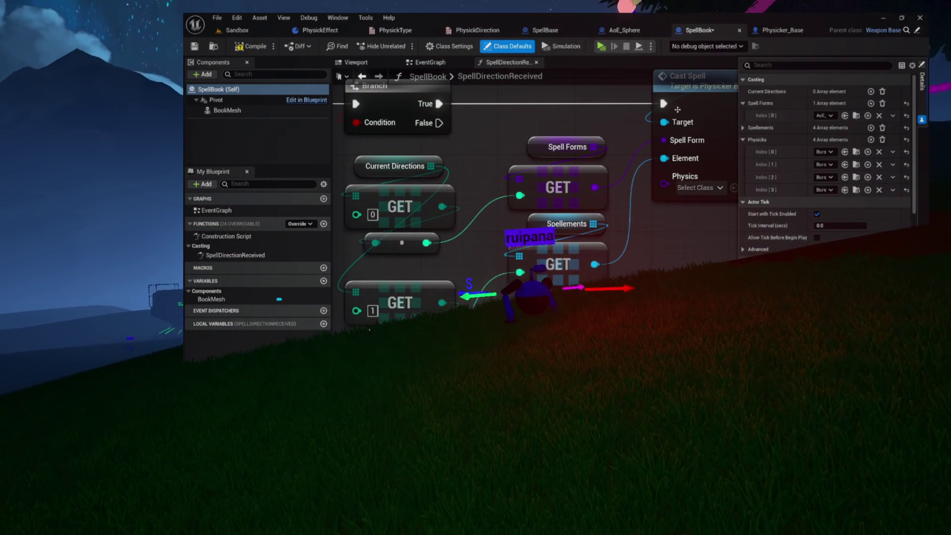
click(246, 48)
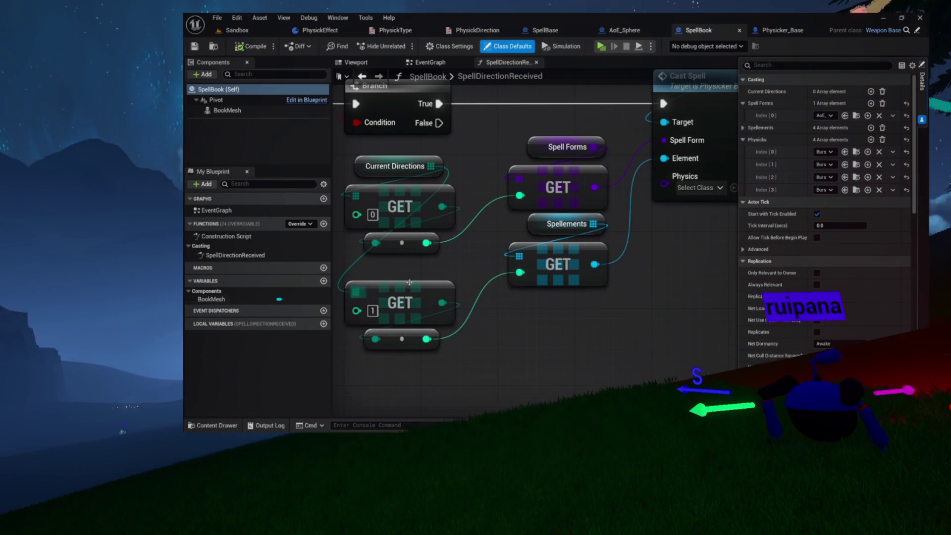
Place a 'get physicks' node in SpellDirectionReceived and attach an array GET node at index 0.
right_click(536, 302)
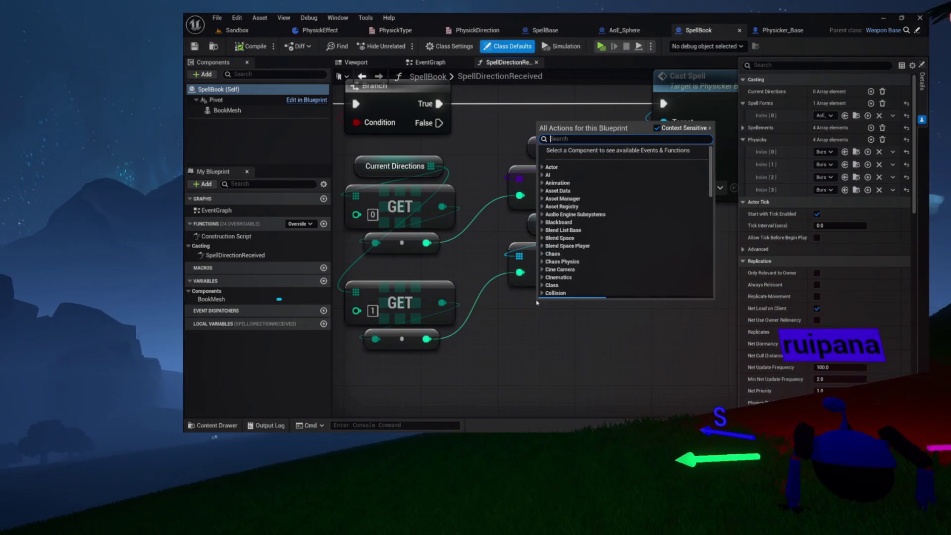
text(get physicks)
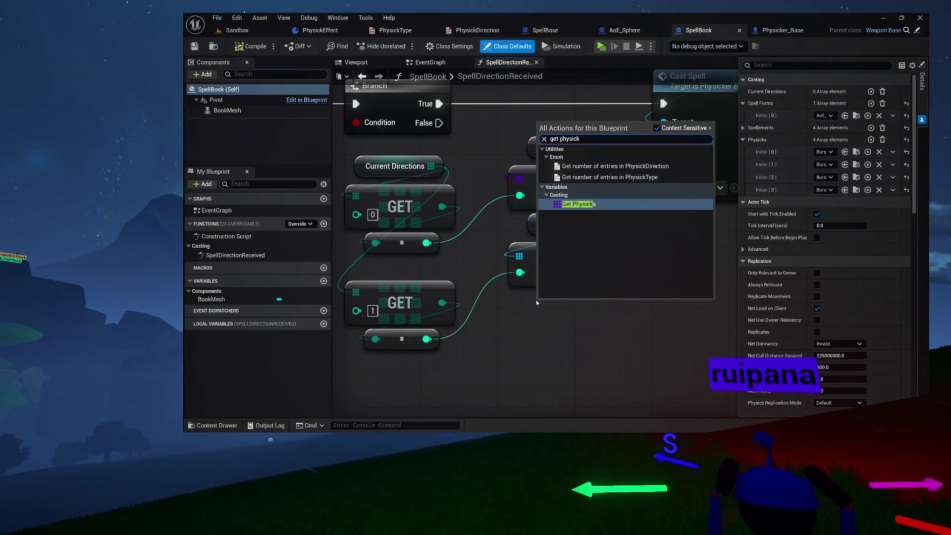
key(Return)
drag(600, 324, 558, 283)
drag(510, 307, 507, 307)
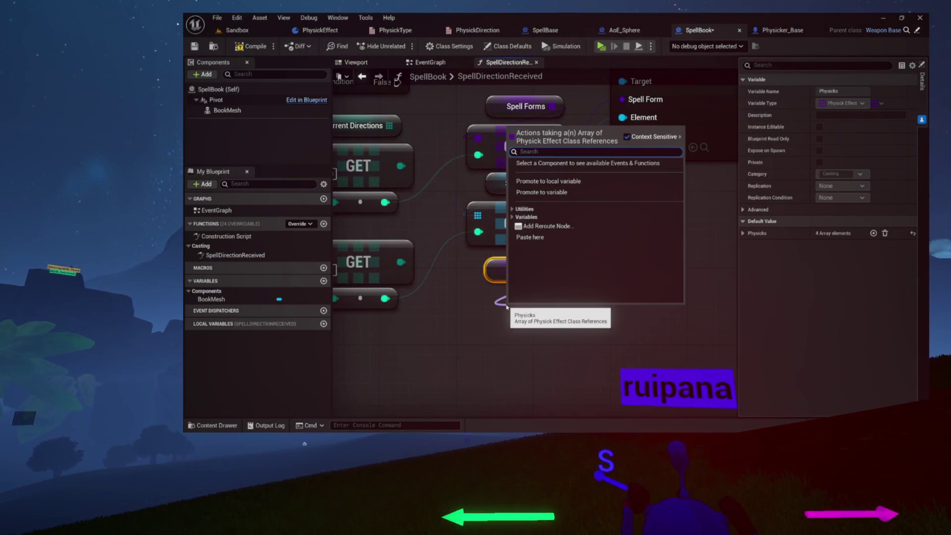
text(get)
key(Return)
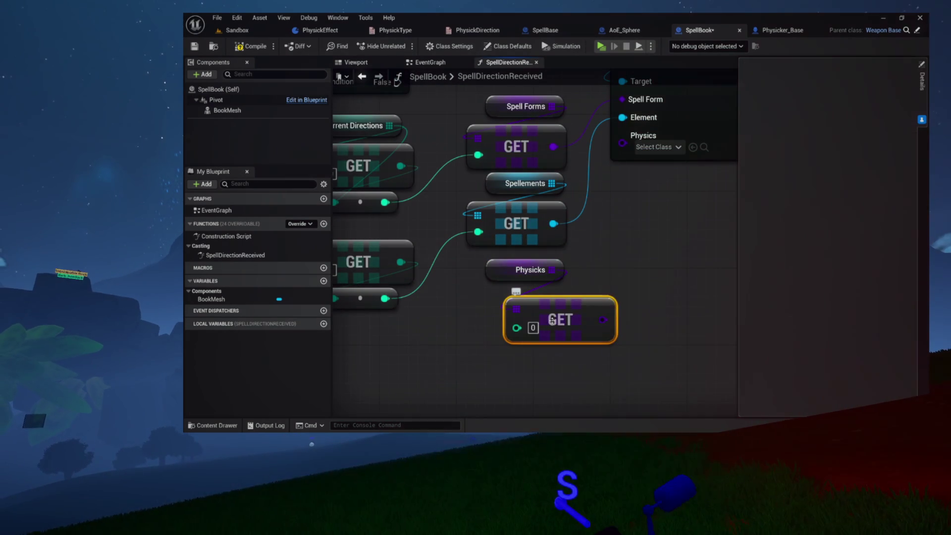
mouse_move(530, 302)
mouse_down()
mouse_move(565, 259)
mouse_move(519, 247)
mouse_up()
mouse_move(446, 143)
mouse_down()
mouse_move(473, 135)
mouse_move(372, 265)
mouse_up()
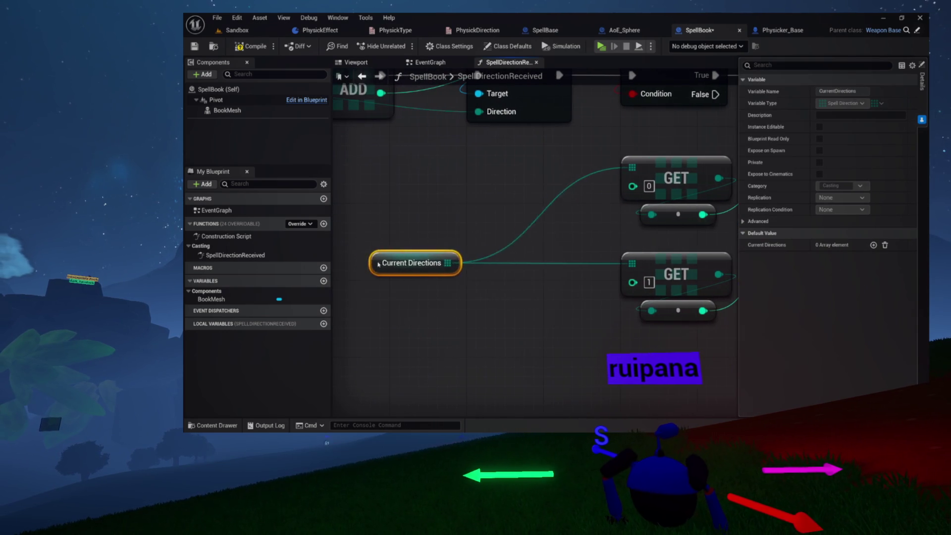
Add a third GET node off Current Directions and try wiring it into the Physicks GET.
mouse_move(454, 262)
mouse_down()
mouse_move(444, 269)
mouse_move(433, 243)
mouse_up()
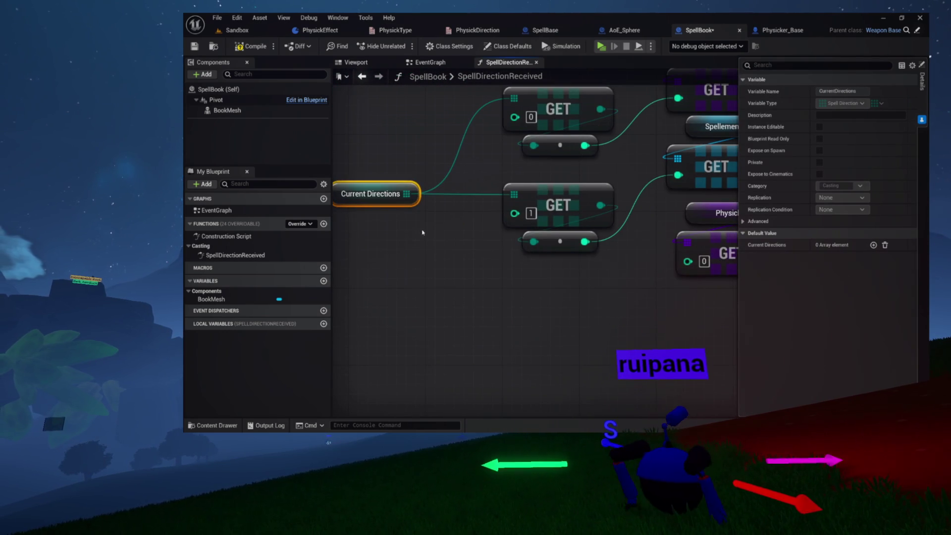
mouse_move(405, 199)
mouse_down()
mouse_move(492, 299)
mouse_move(497, 289)
mouse_up()
text(get)
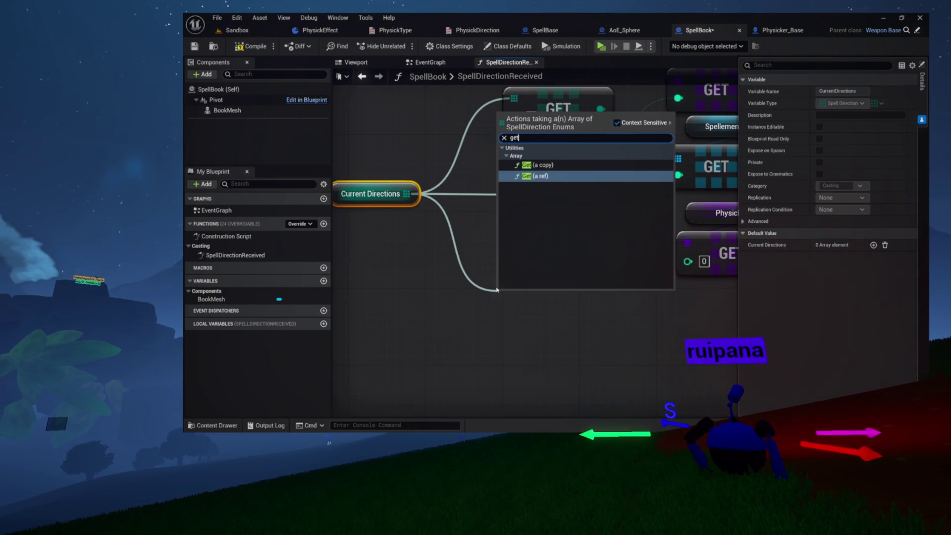
key(Return)
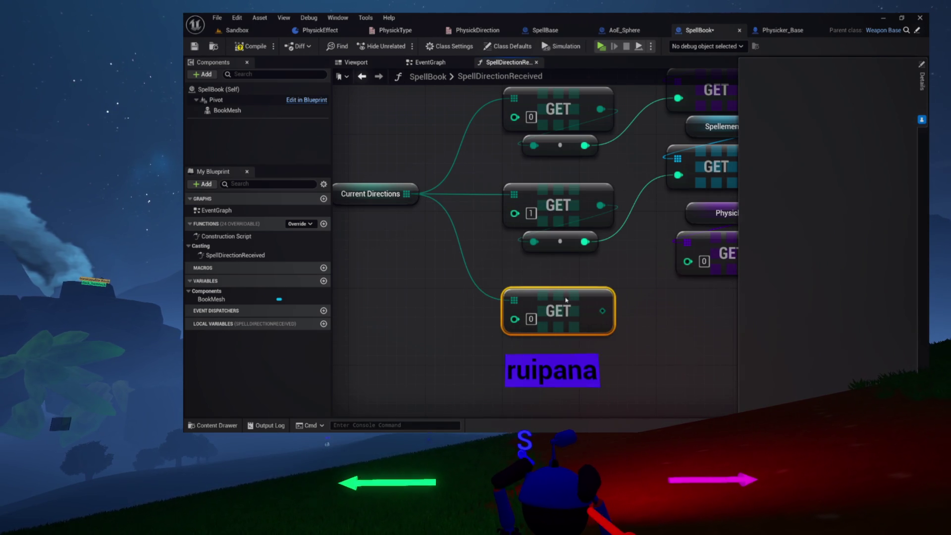
drag(592, 272, 495, 268)
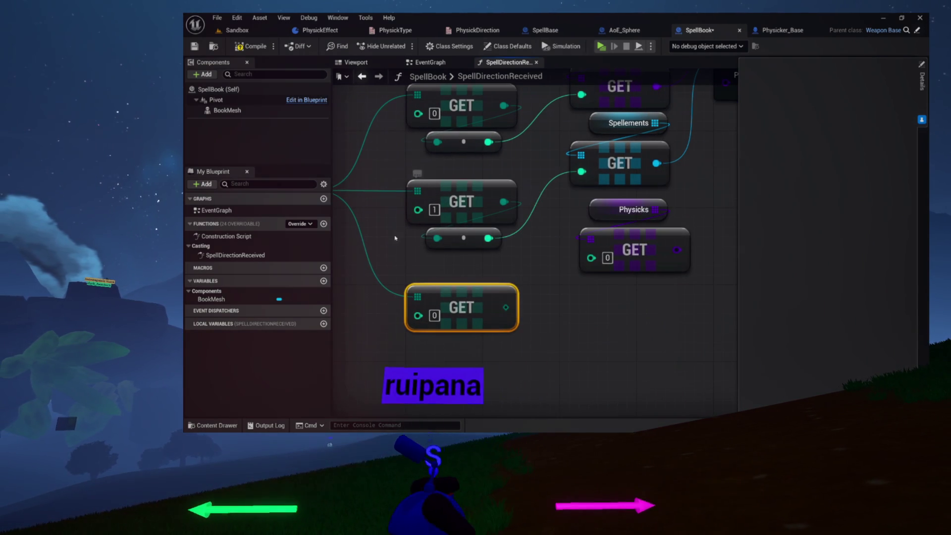
drag(362, 236, 398, 224)
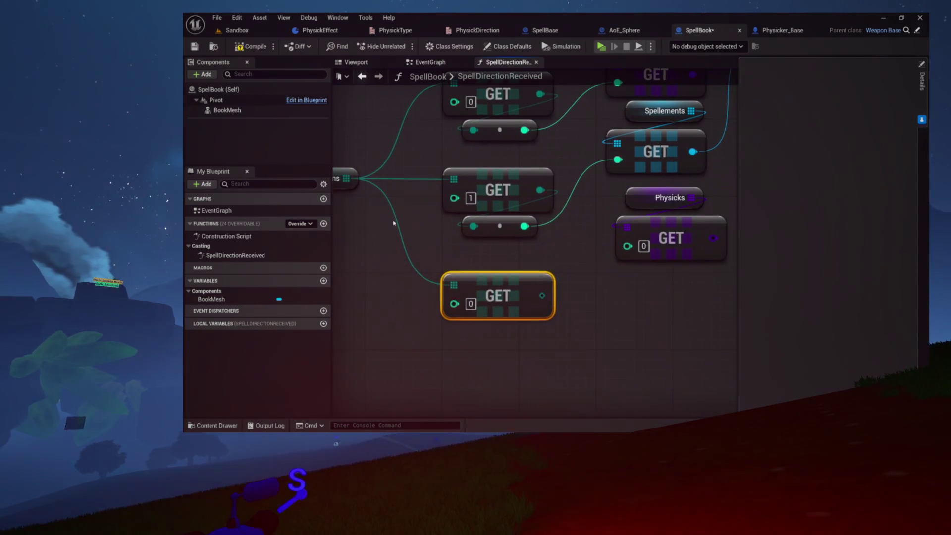
click(470, 304)
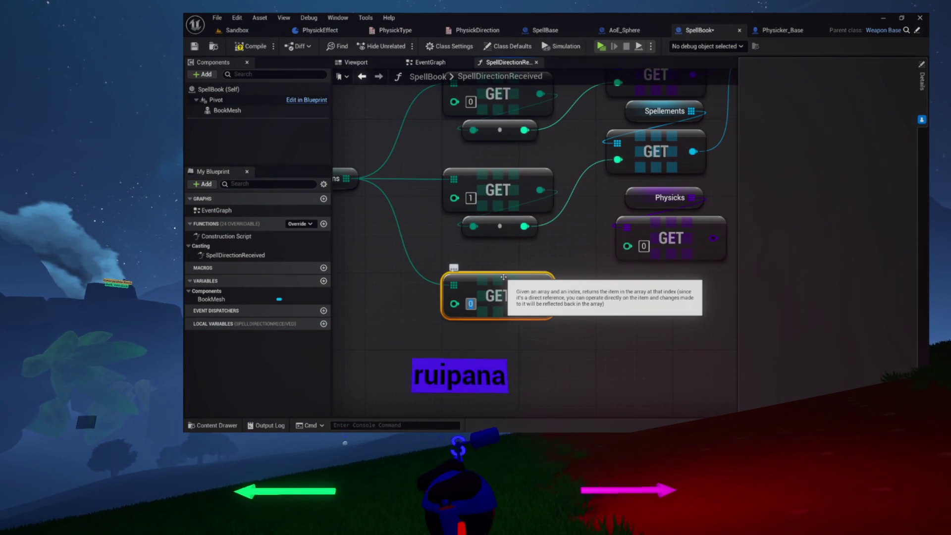
text(2)
mouse_move(571, 261)
mouse_down()
mouse_move(533, 304)
mouse_move(573, 299)
mouse_up()
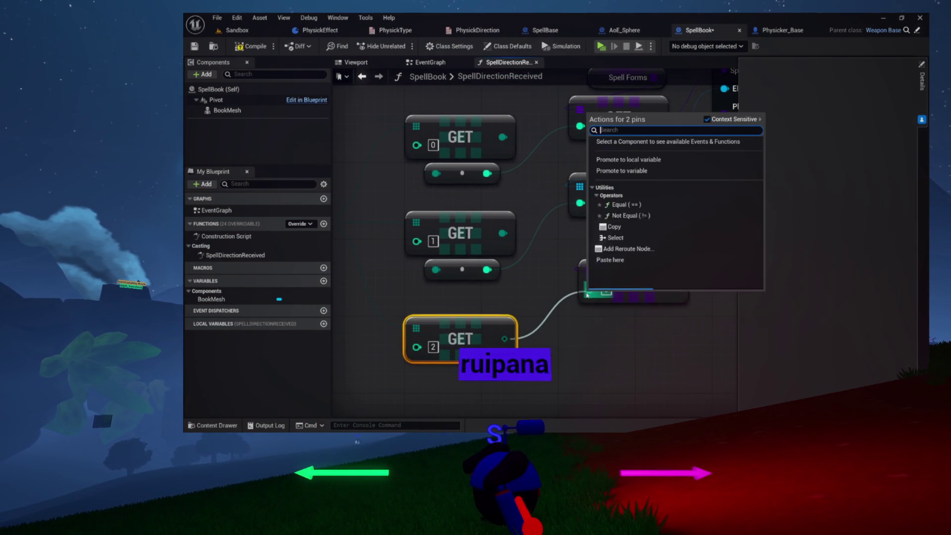
click(528, 292)
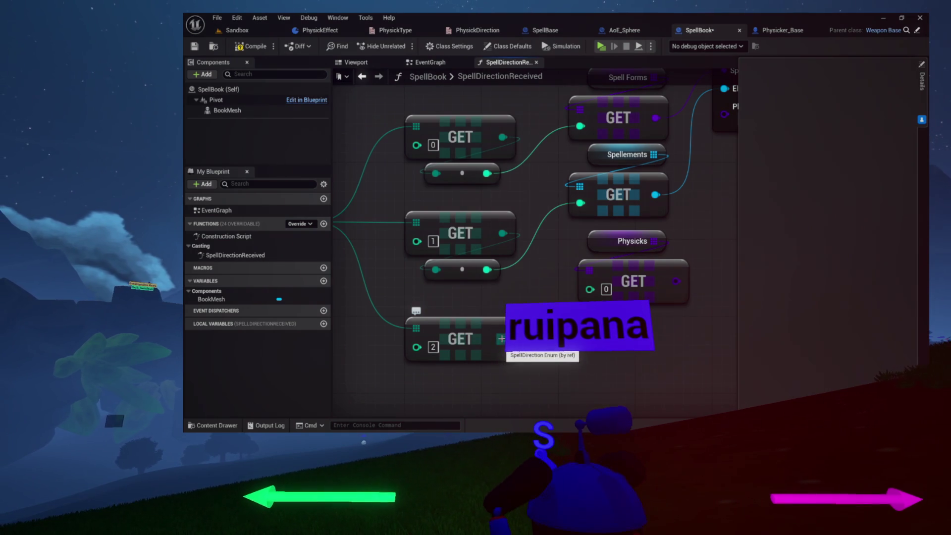
drag(488, 225, 532, 221)
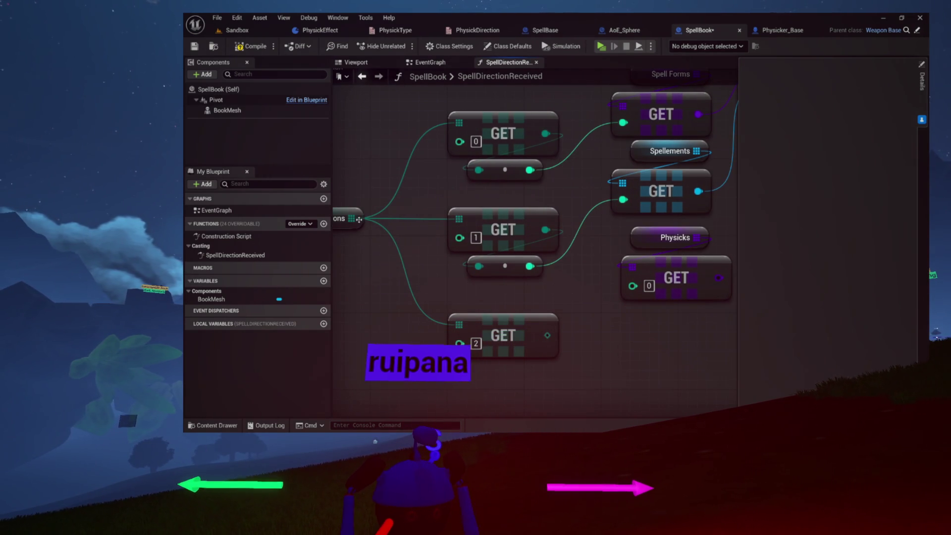
Replace old GET [2] with a copy-returning Get off SpellDirection at index 2 and wire it.
drag(526, 386, 521, 381)
text(get)
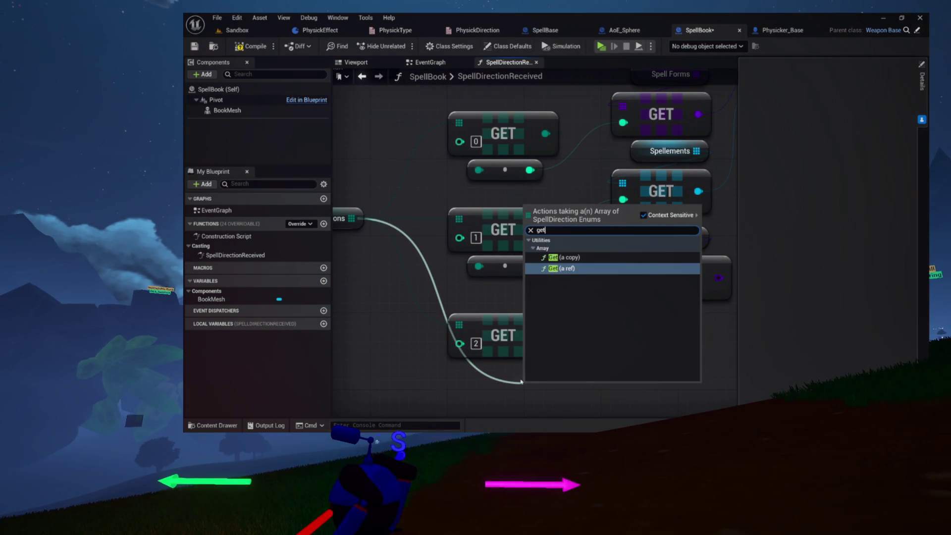
click(570, 258)
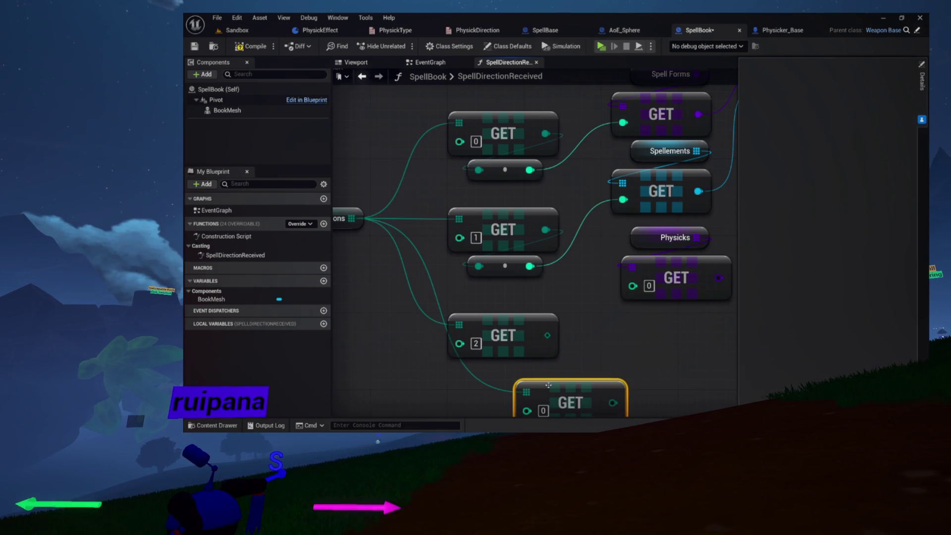
key(Delete)
drag(546, 395, 479, 325)
drag(558, 326, 501, 324)
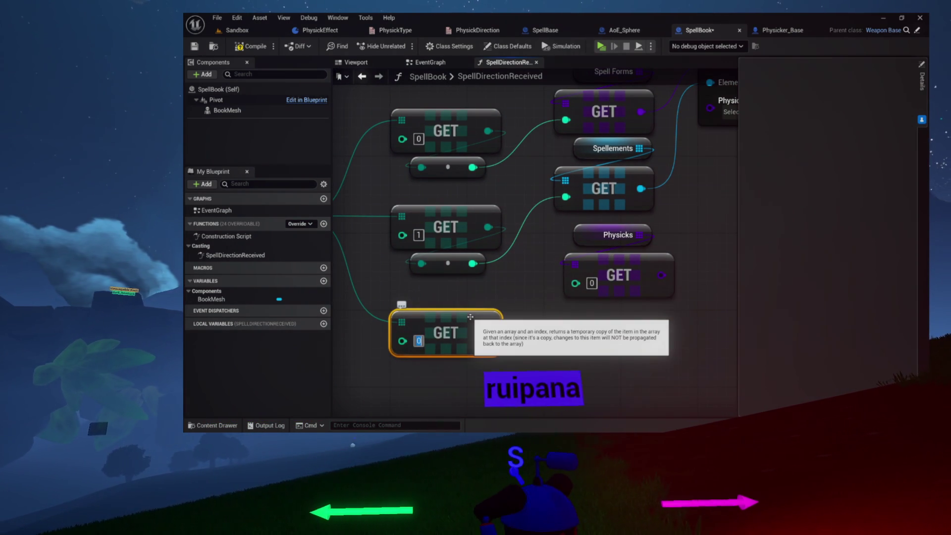
text(2)
drag(489, 333, 573, 285)
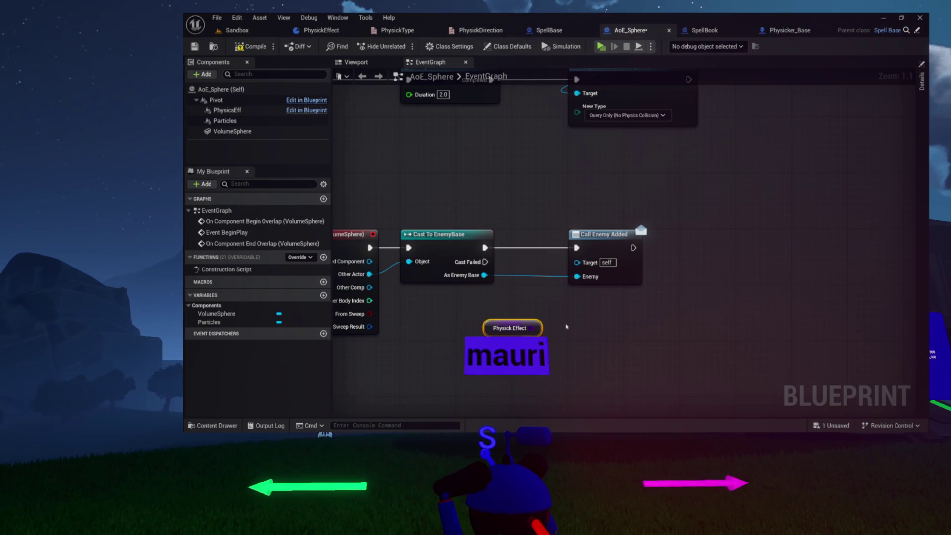
Abandon the 'add ene' action search dragged off AoE_Sphere's Physick Effect getter.
drag(537, 329, 595, 327)
text(add ene)
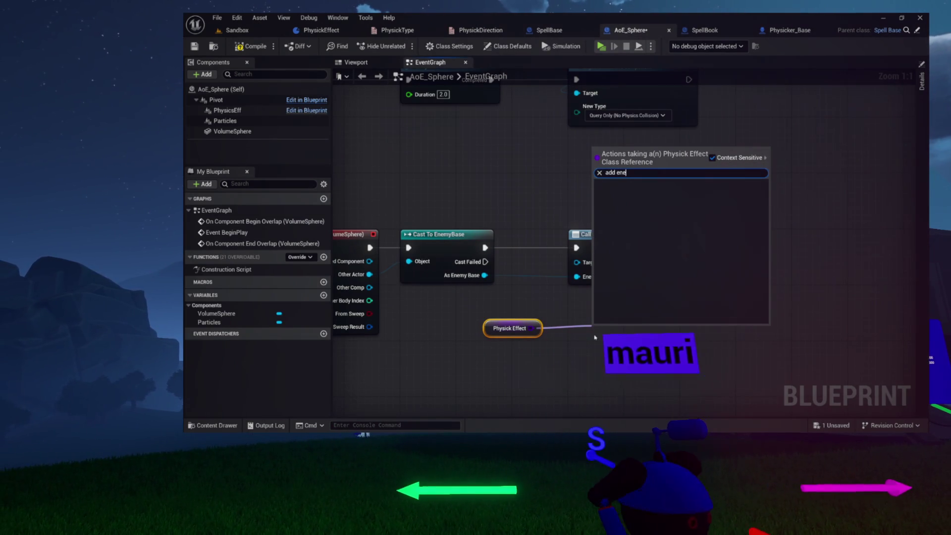
key(Escape)
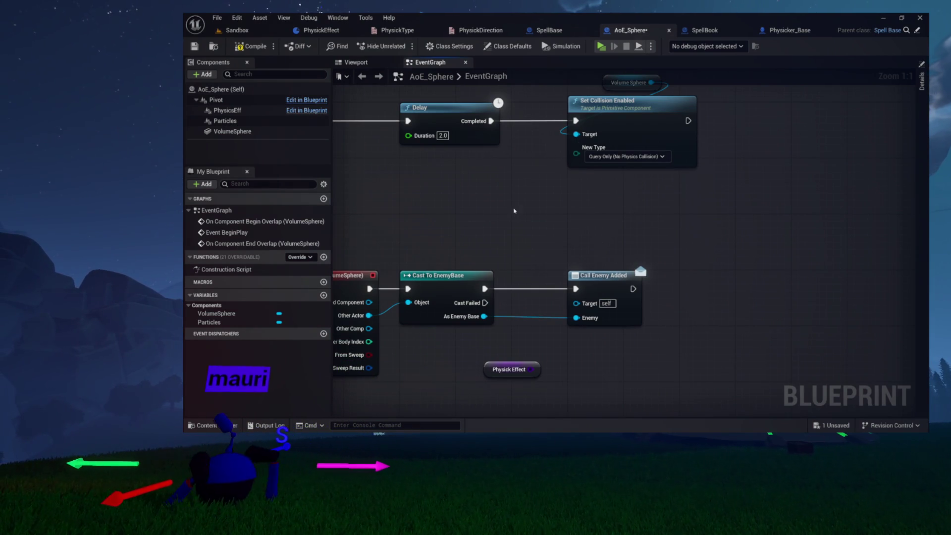
Switch to Physicker_Base's CastSpell graph and bring up the SpawnActor node's options.
drag(488, 332, 500, 246)
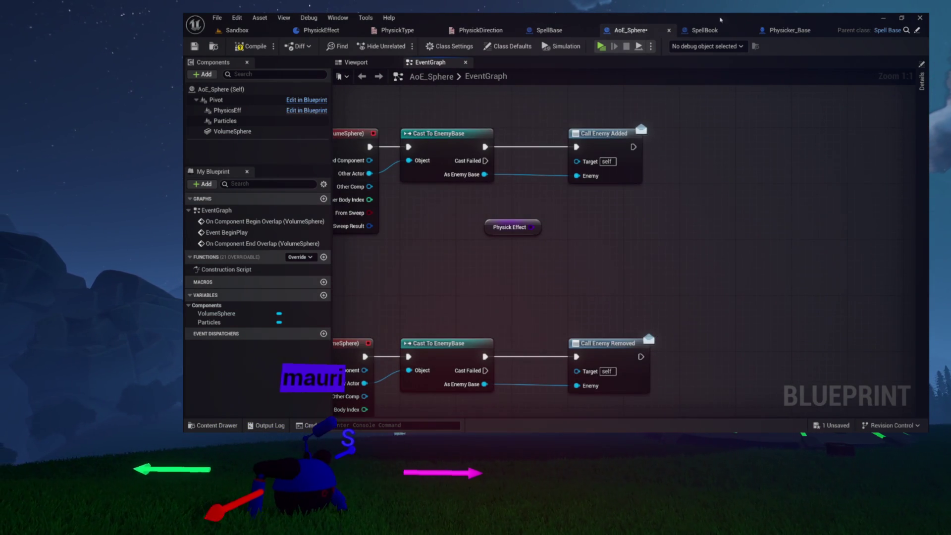
click(787, 31)
right_click(637, 131)
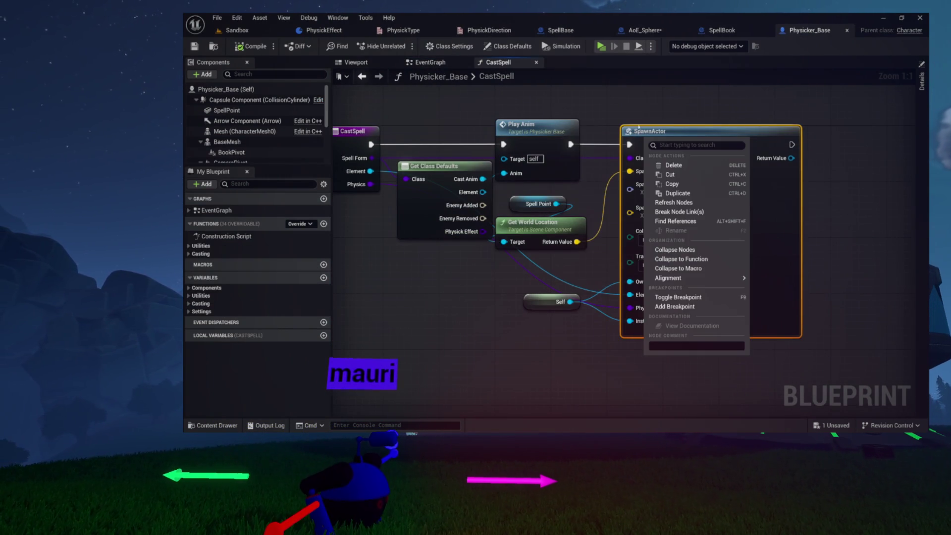
Review the CastSpell graph and PhysickEffect's AddEnemy function, then return to AoE_Sphere's EventGraph.
click(429, 245)
scroll(547, 310, down, 2)
scroll(451, 341, up, 2)
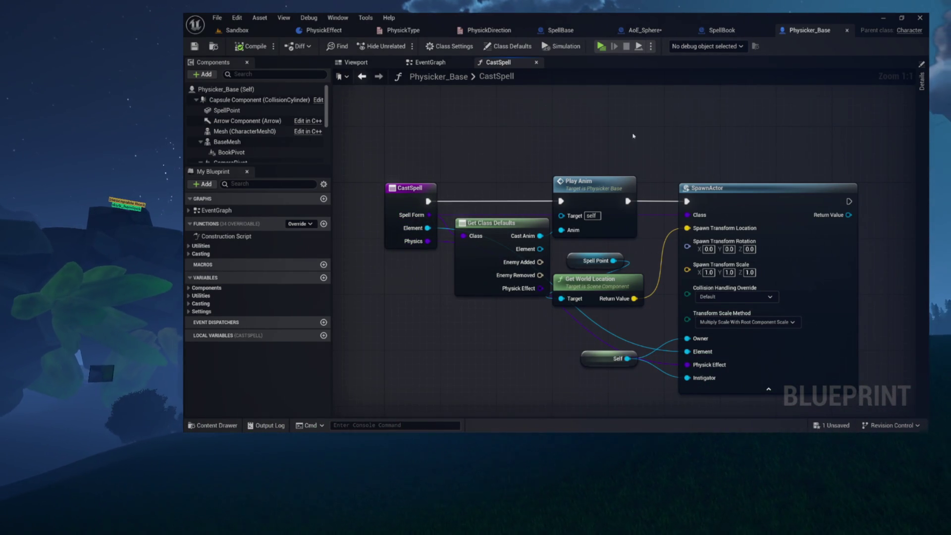
click(349, 32)
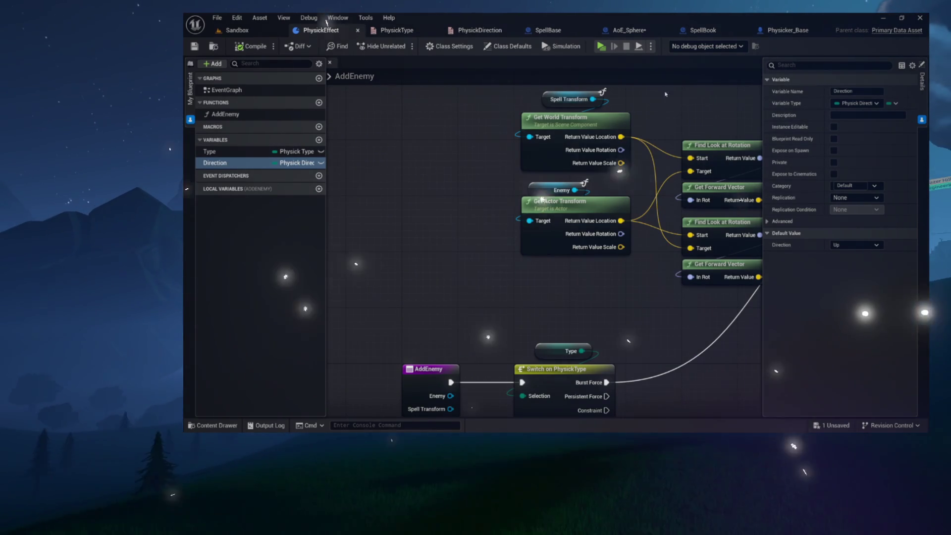
click(649, 33)
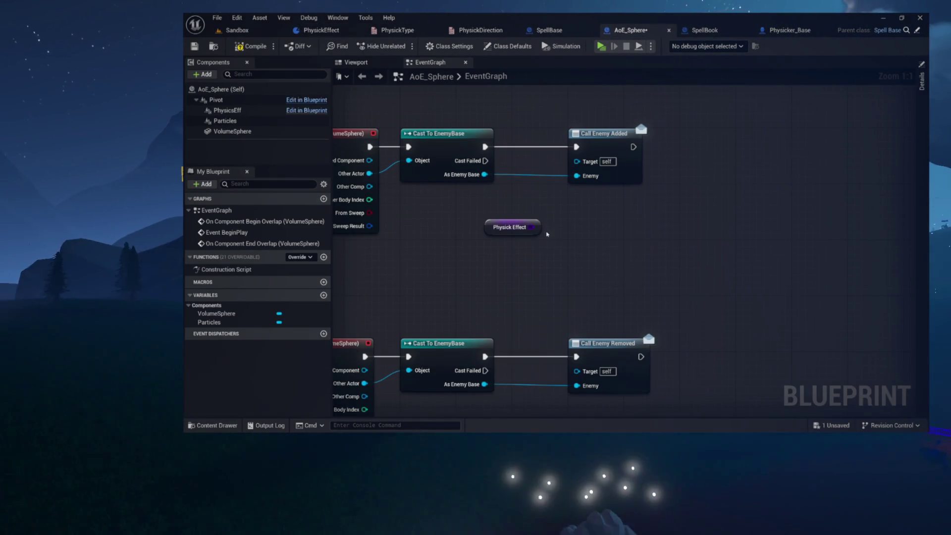
Add a Get Class Defaults node off Physick Effect and place it just below.
drag(531, 226, 586, 232)
text(get class defaults)
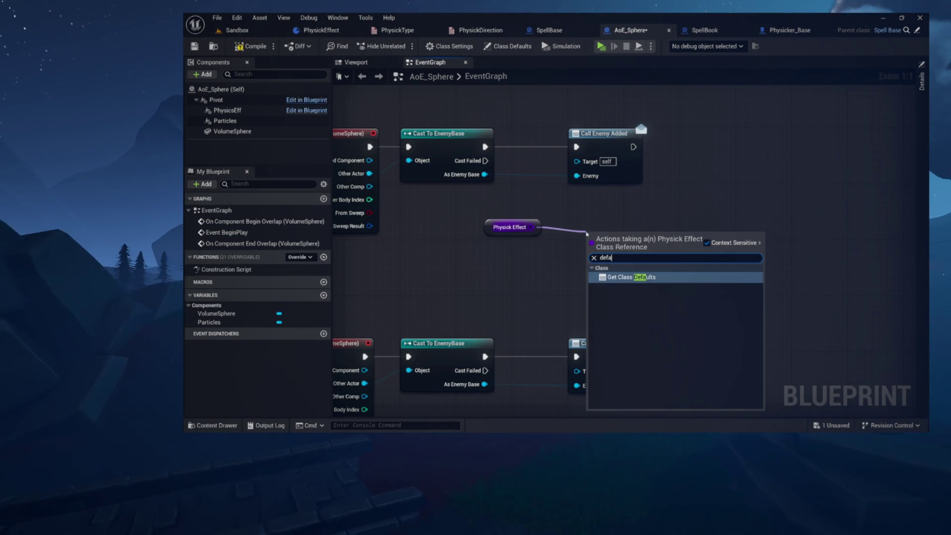
key(Return)
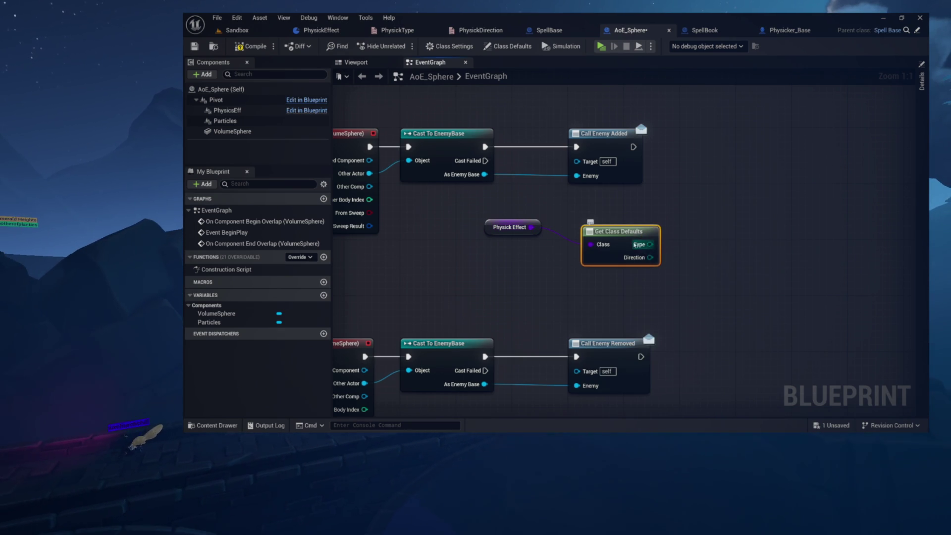
drag(634, 230, 536, 243)
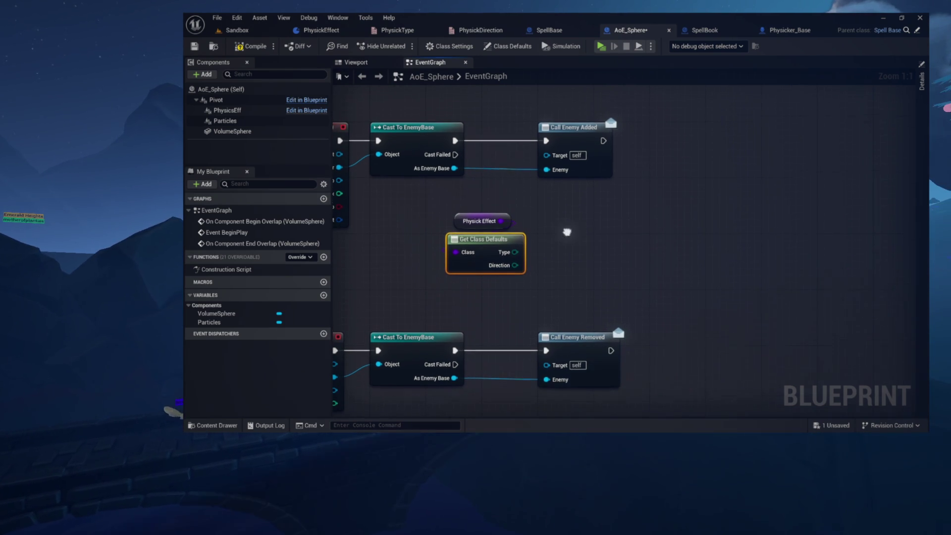
Center the Physick Effect and Get Class Defaults nodes in view, then open SpellBase.
drag(446, 234, 555, 287)
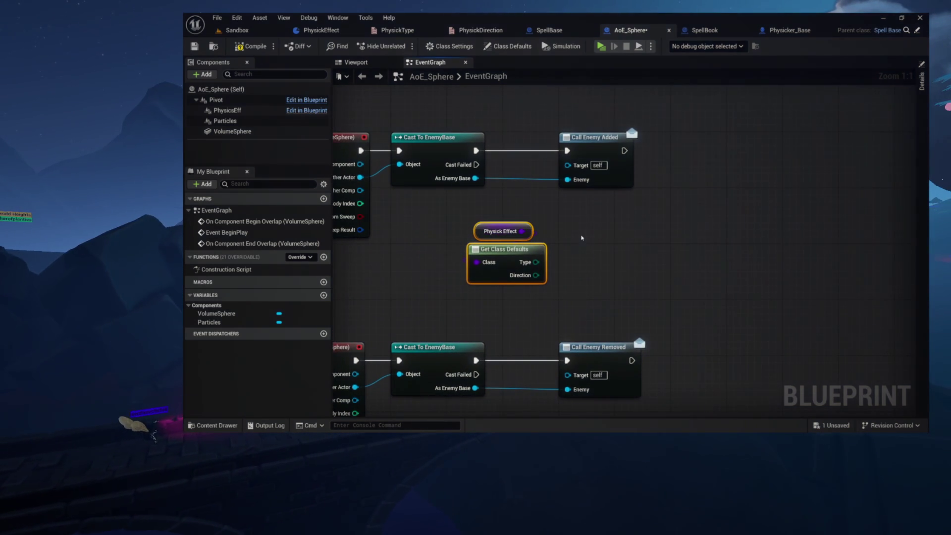
scroll(582, 241, up, 7)
drag(582, 240, 660, 225)
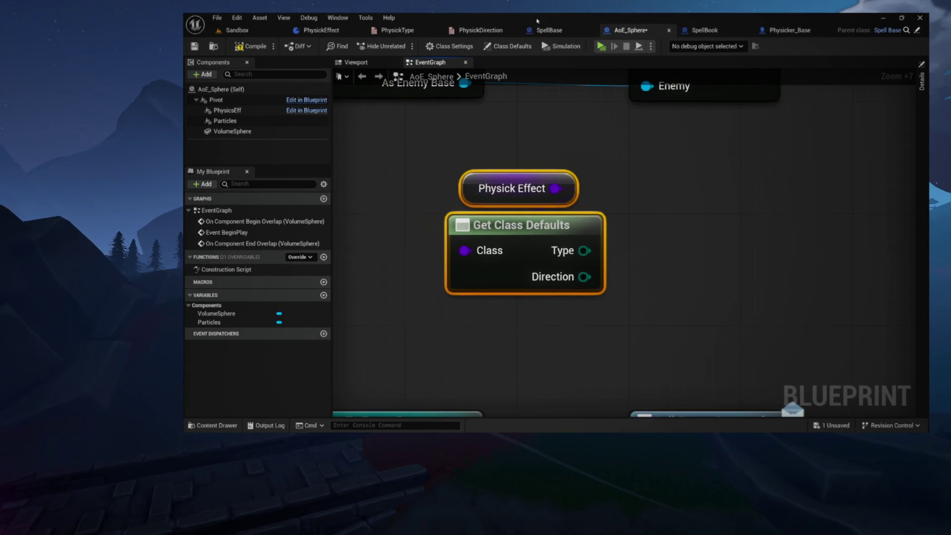
click(572, 34)
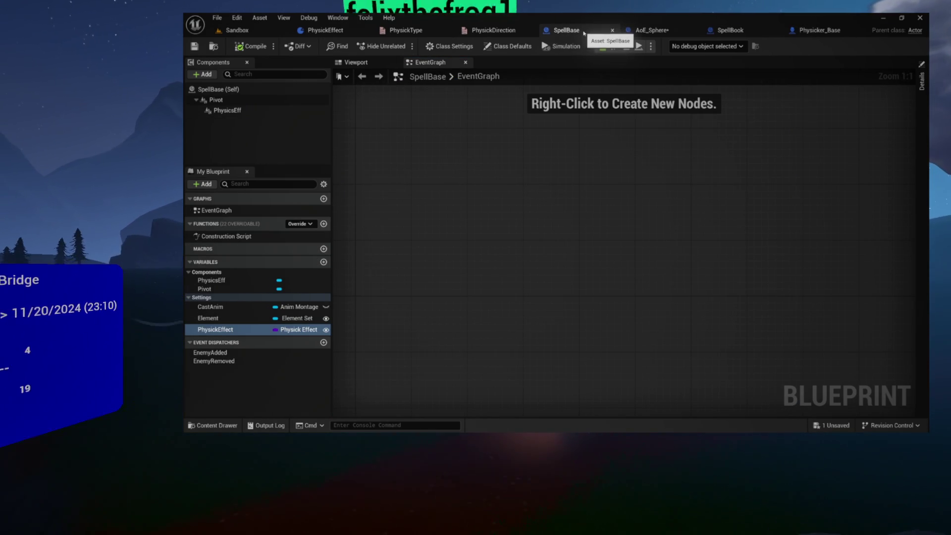
Check the PhysickDirection enum's values and return to the SpellBase blueprint.
click(495, 30)
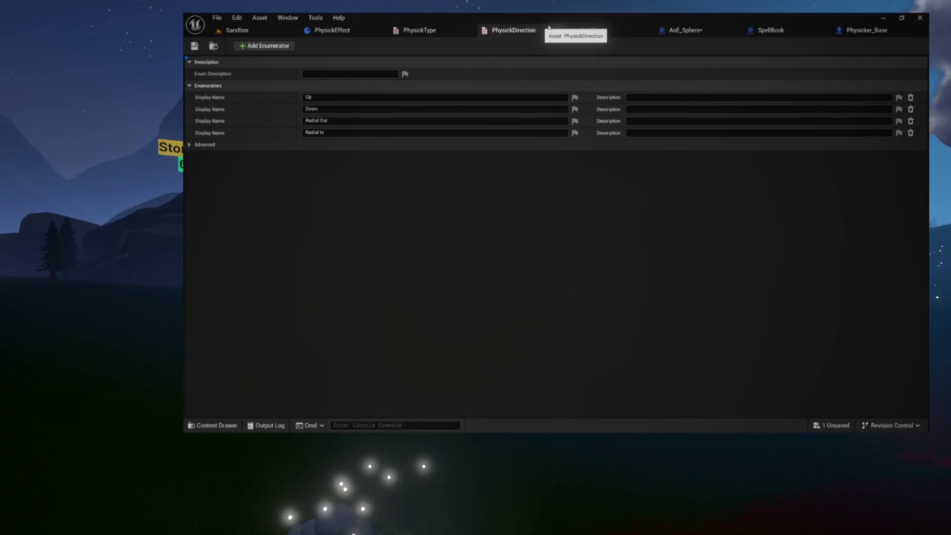
click(574, 31)
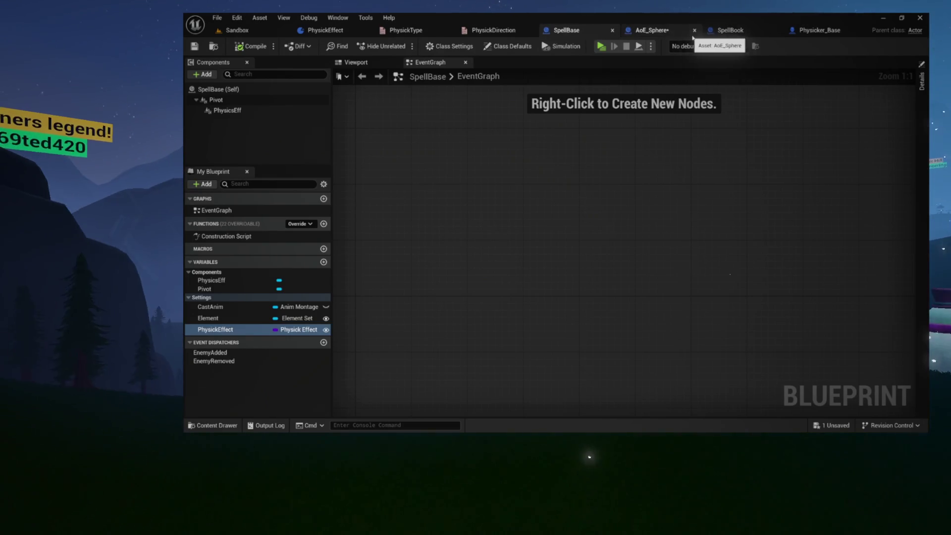
click(648, 30)
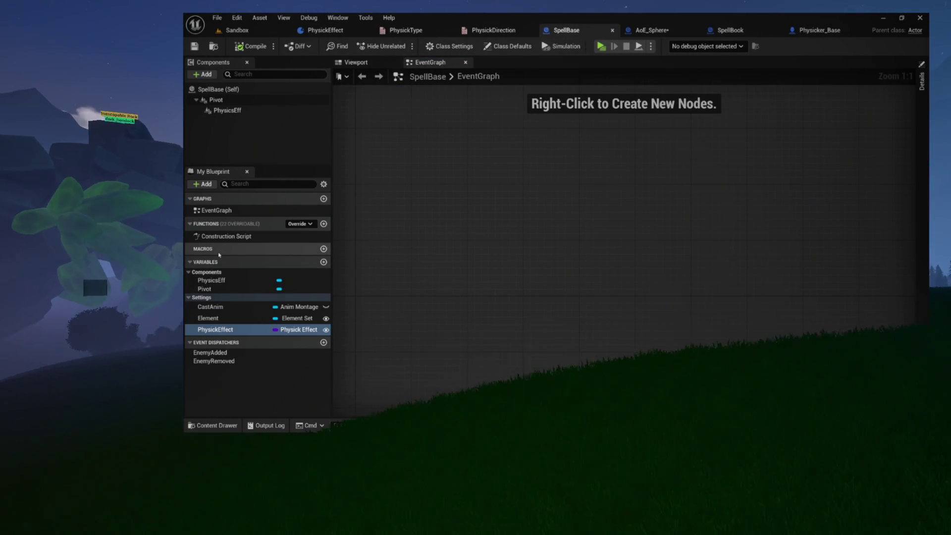
Delete SpellBase's PhysicsEff component, save all blueprints and run a Play test session.
click(220, 113)
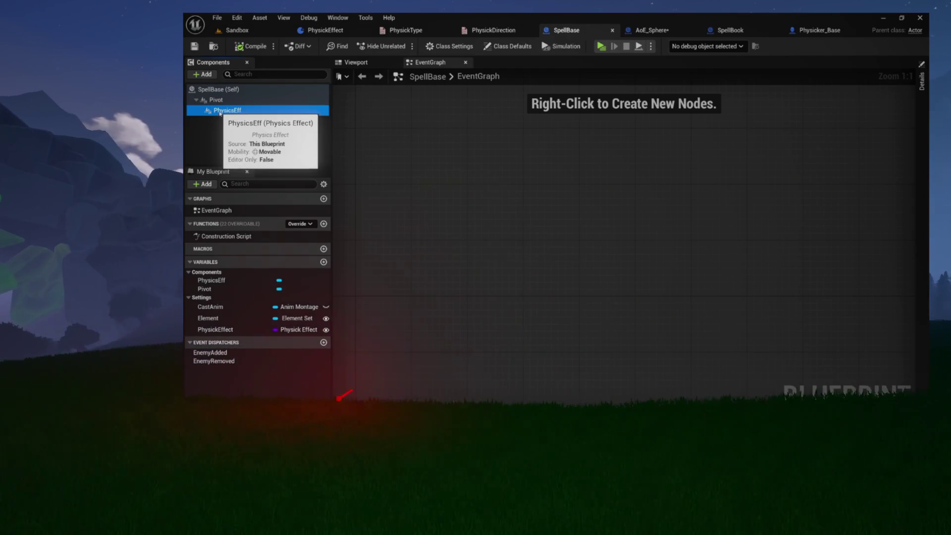
key(Delete)
key(ctrl+shift+s)
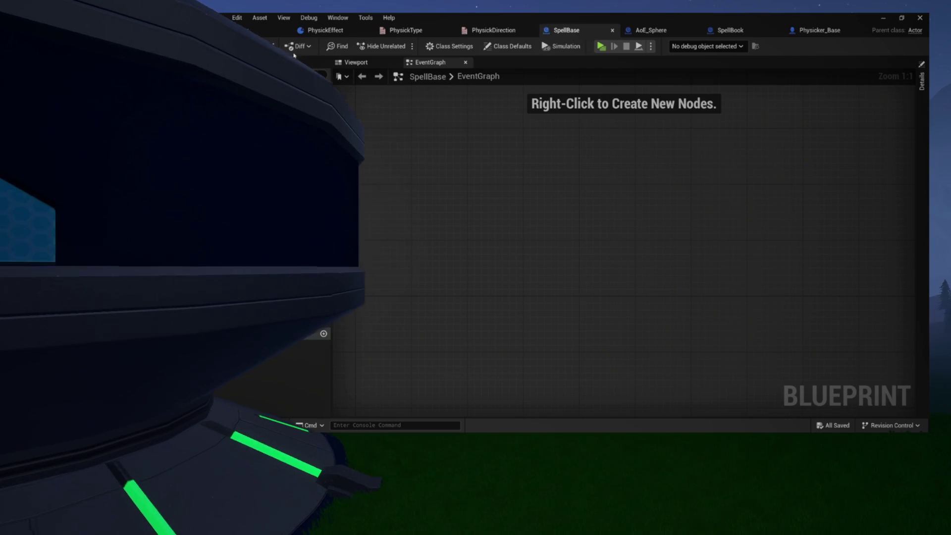
click(602, 49)
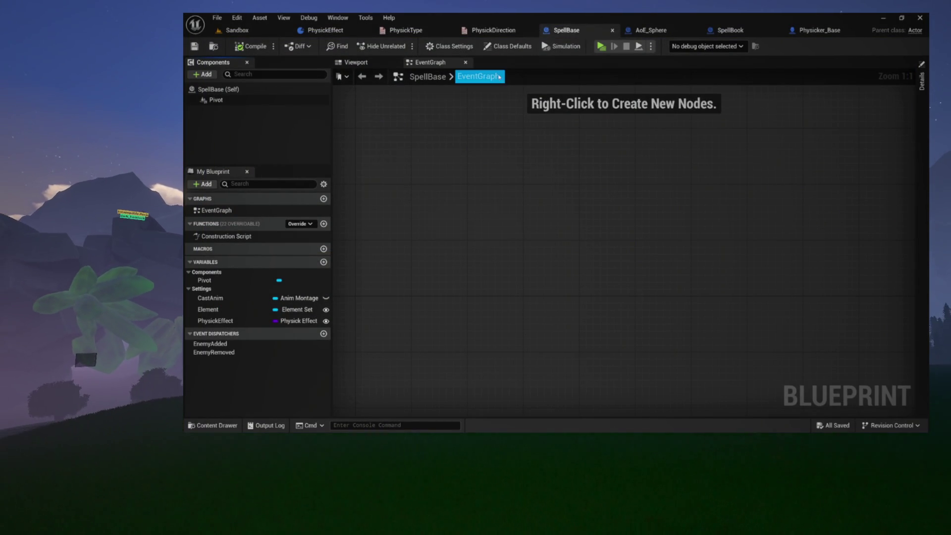
Zoom out and pan AoE_Sphere's EventGraph across the overlap handlers, collision and Get Class Defaults nodes.
click(652, 31)
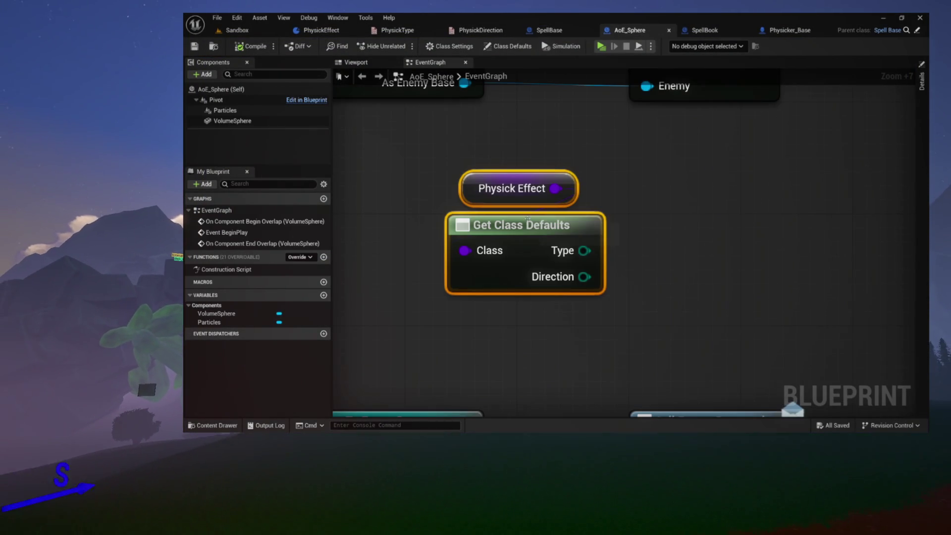
scroll(527, 219, down, 8)
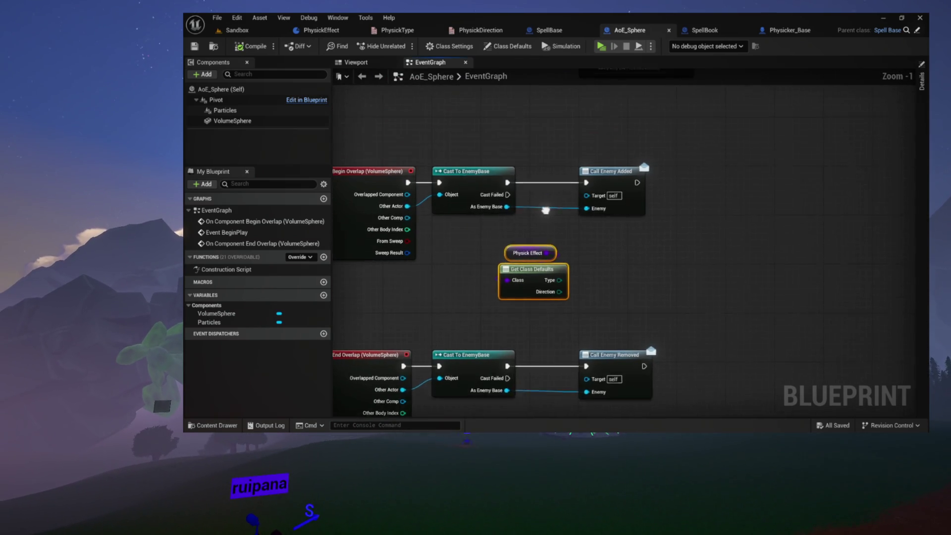
mouse_move(485, 129)
mouse_down()
mouse_move(678, 393)
mouse_move(690, 289)
mouse_up()
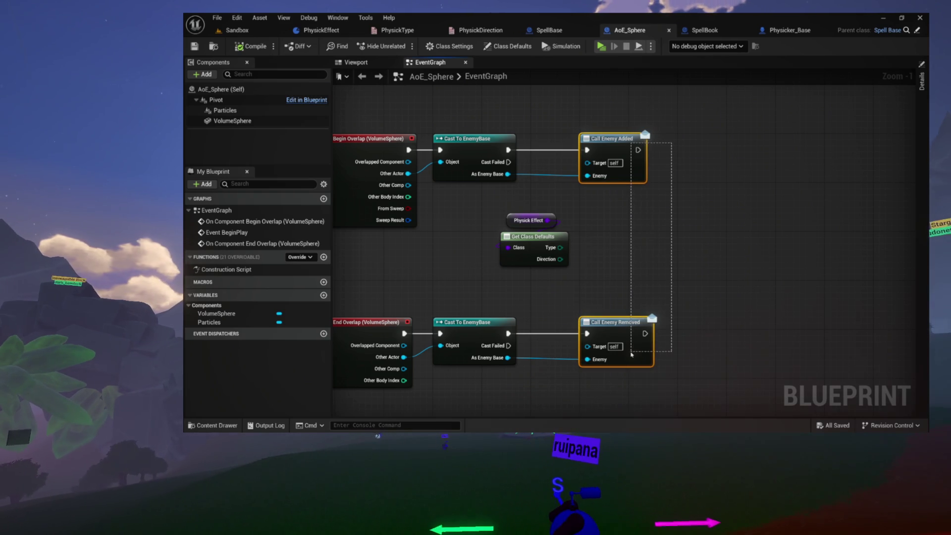
mouse_move(634, 207)
mouse_down()
mouse_move(622, 227)
mouse_move(563, 232)
mouse_up()
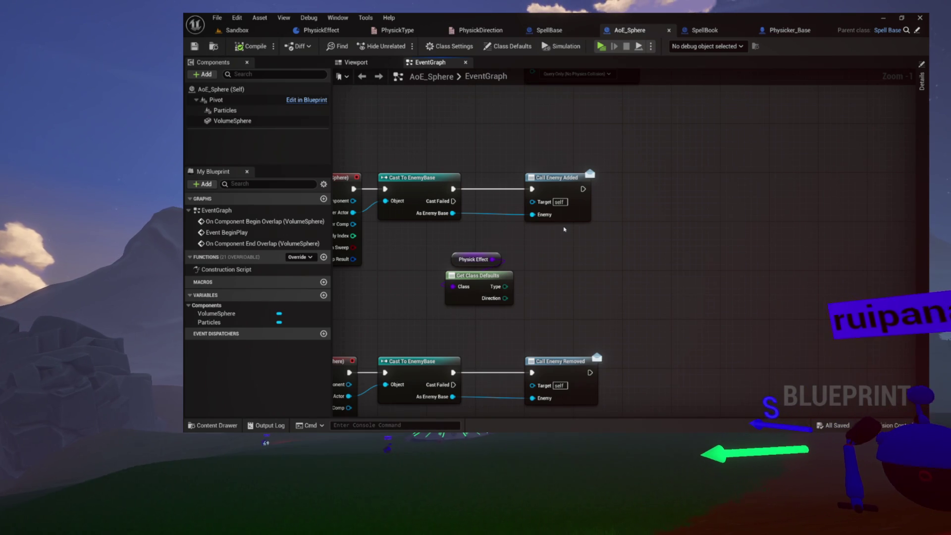
mouse_move(608, 225)
mouse_down()
mouse_move(524, 244)
mouse_move(537, 236)
mouse_move(518, 252)
mouse_up()
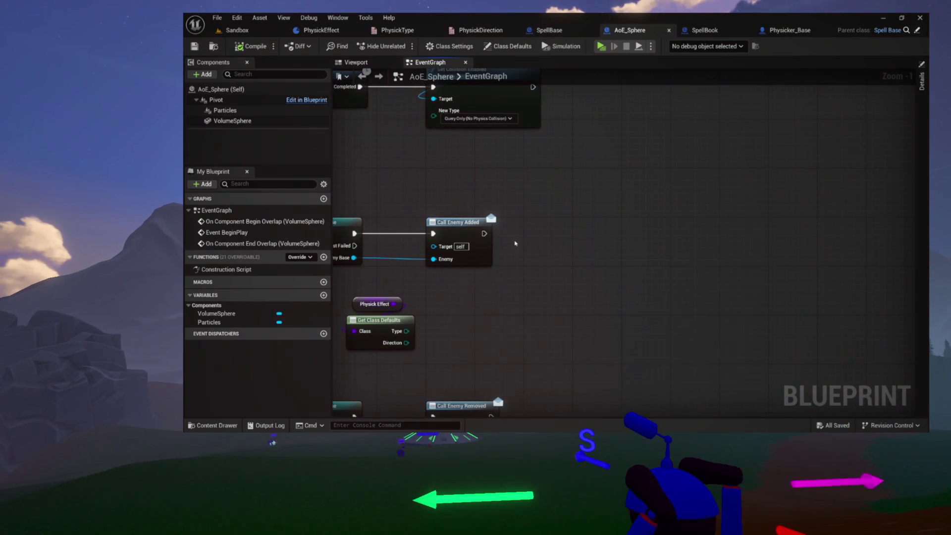
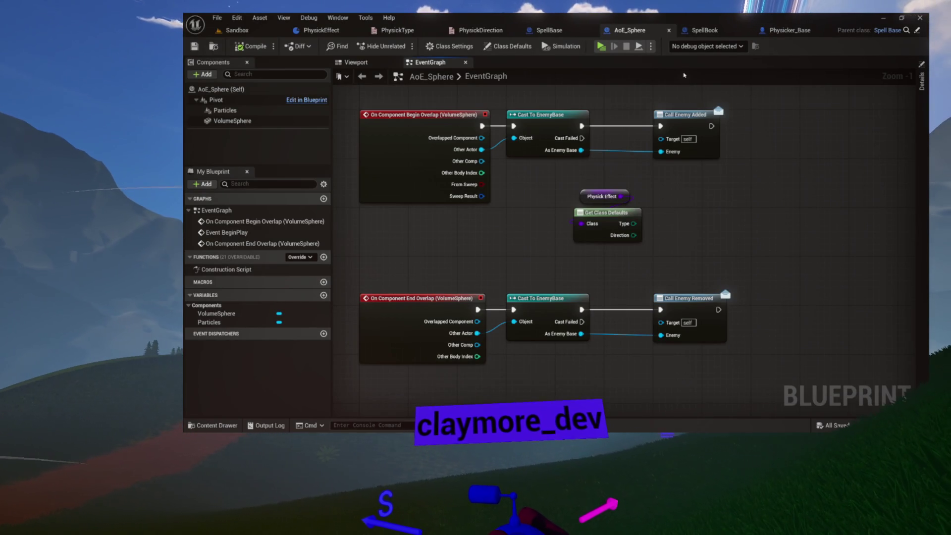
Remove a stray new function from the blueprint, then launch the Physicker project in Unreal Engine 5.6.1.
drag(715, 208, 484, 264)
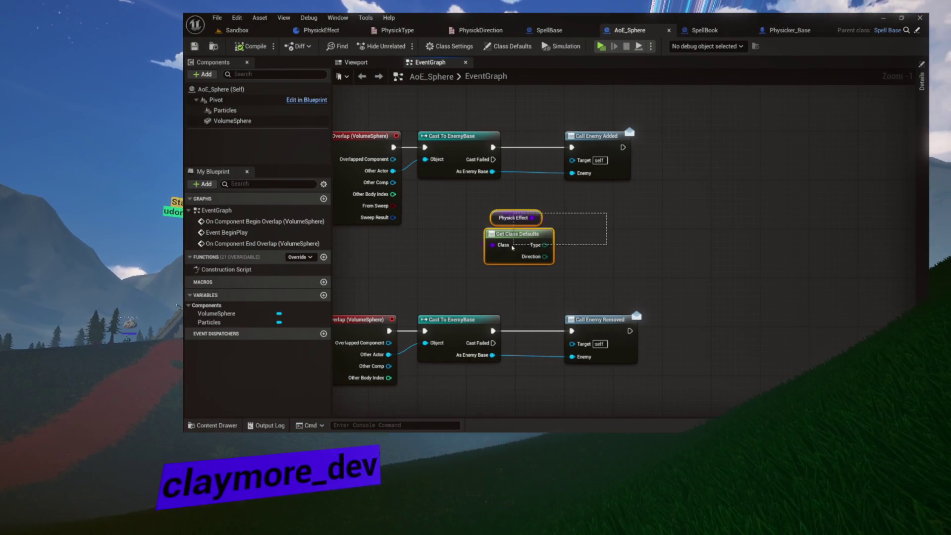
drag(574, 234, 575, 266)
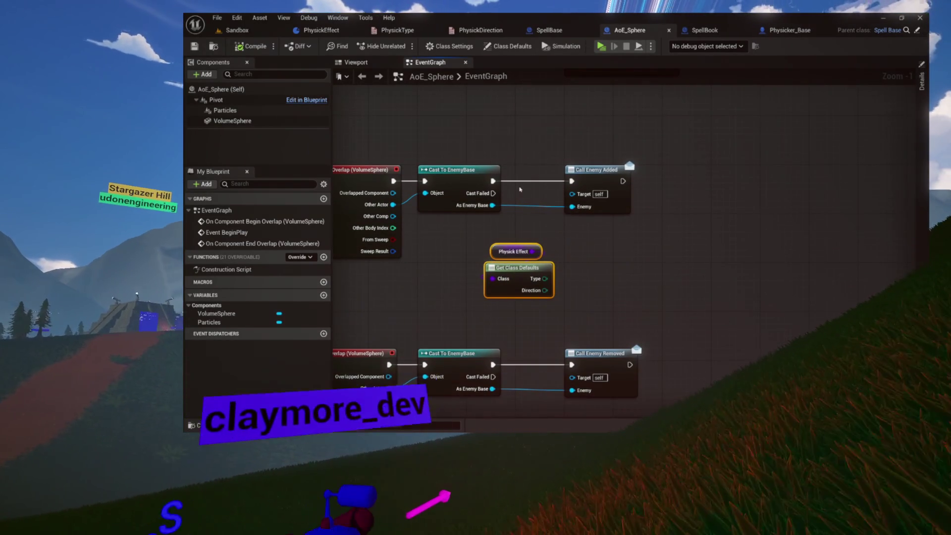
click(323, 257)
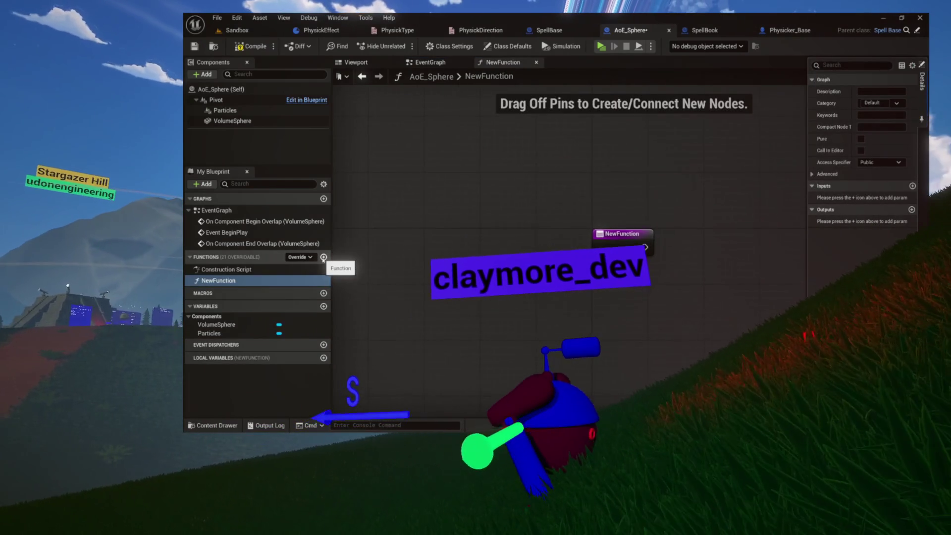
click(399, 268)
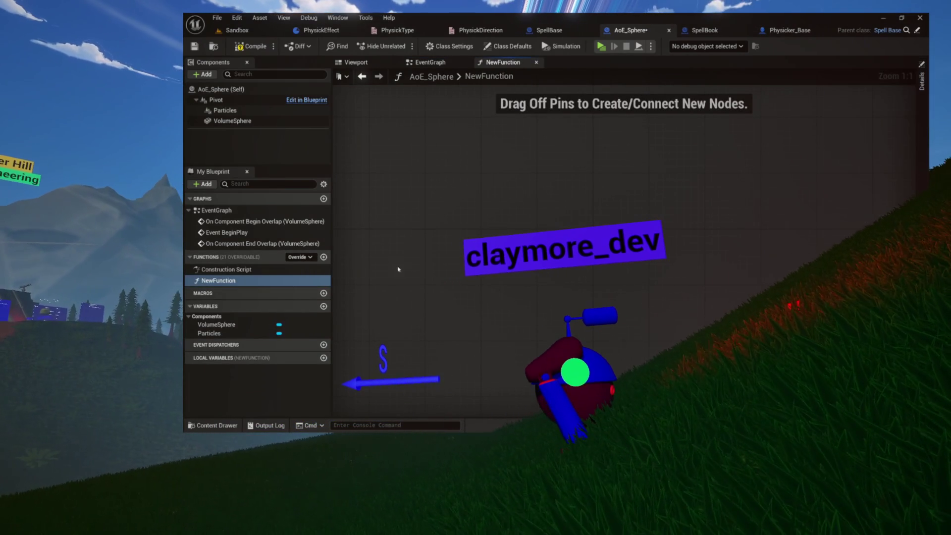
click(228, 273)
key(Delete)
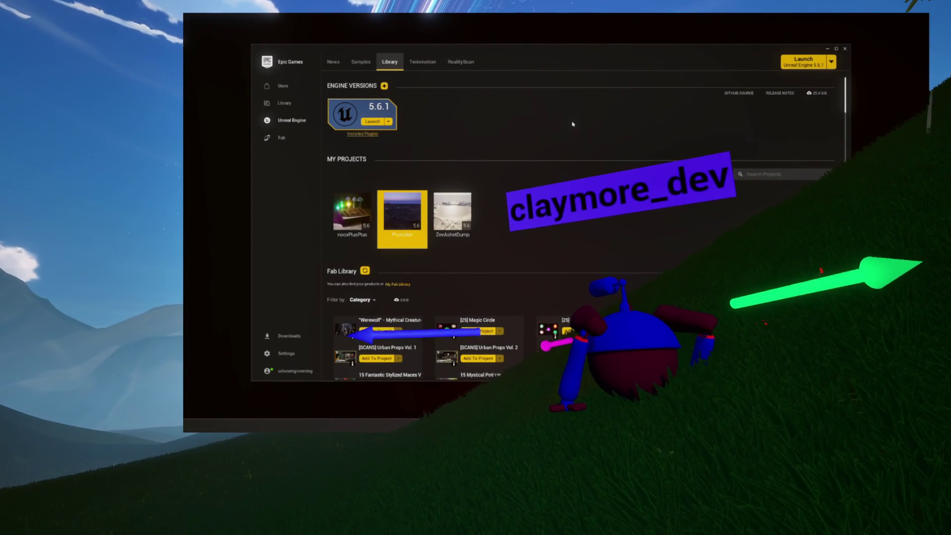
double_click(414, 203)
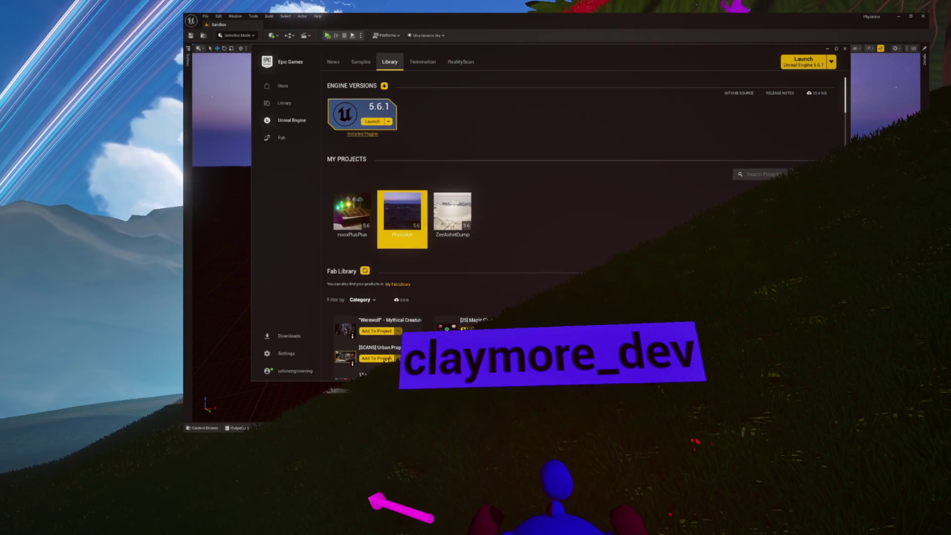
click(450, 18)
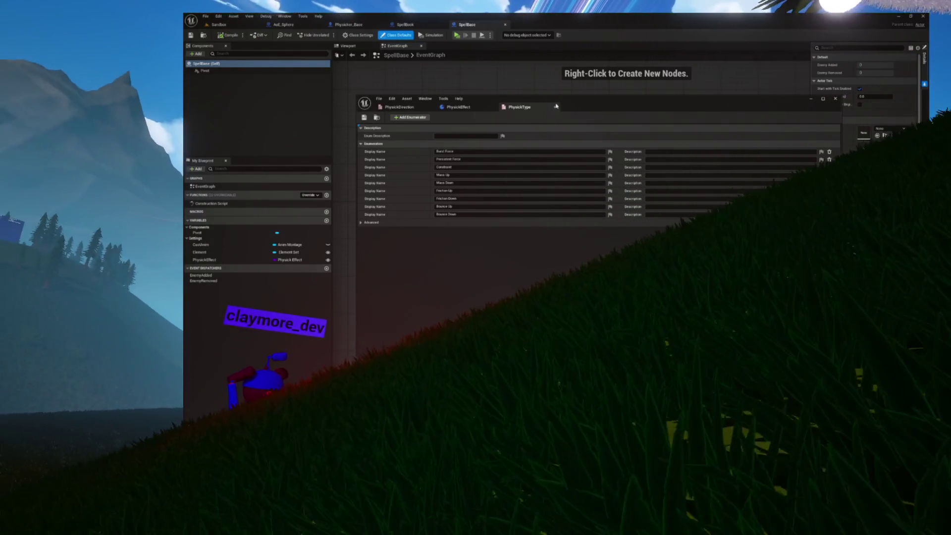
Close the floating PhysickType, PhysickEffect and PhysickDirection editor tabs.
click(555, 108)
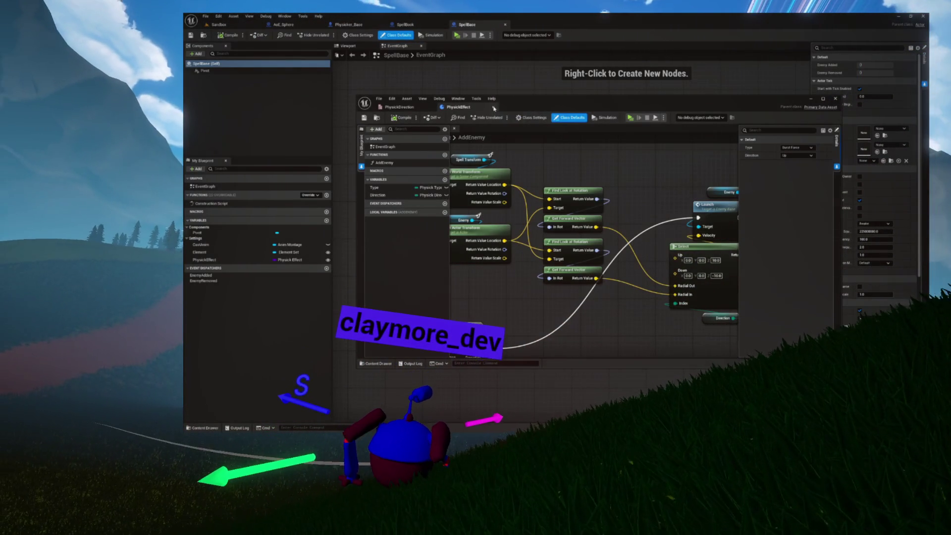
click(493, 108)
click(431, 109)
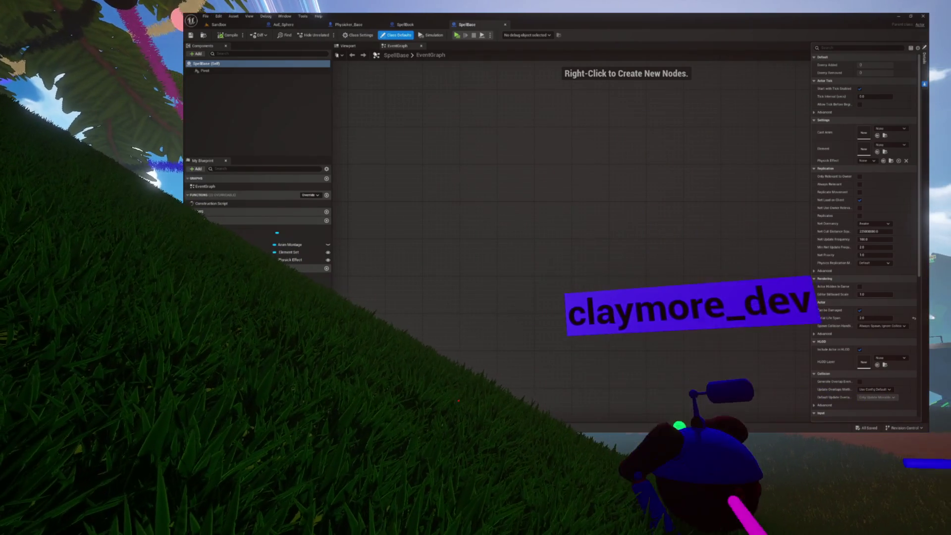
Open the PhysickEffect blueprint from Elements > Physick and dock it beside SpellBase.
key(ctrl+space)
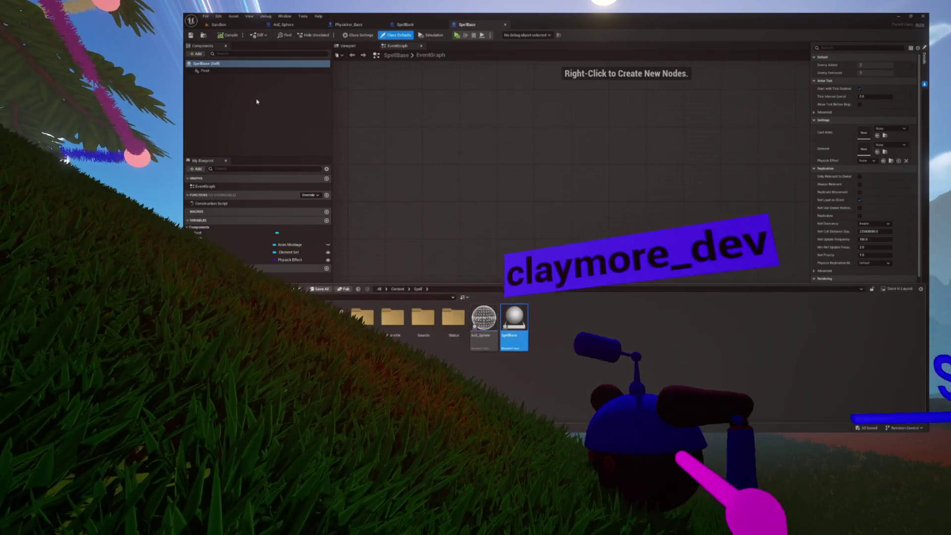
double_click(362, 317)
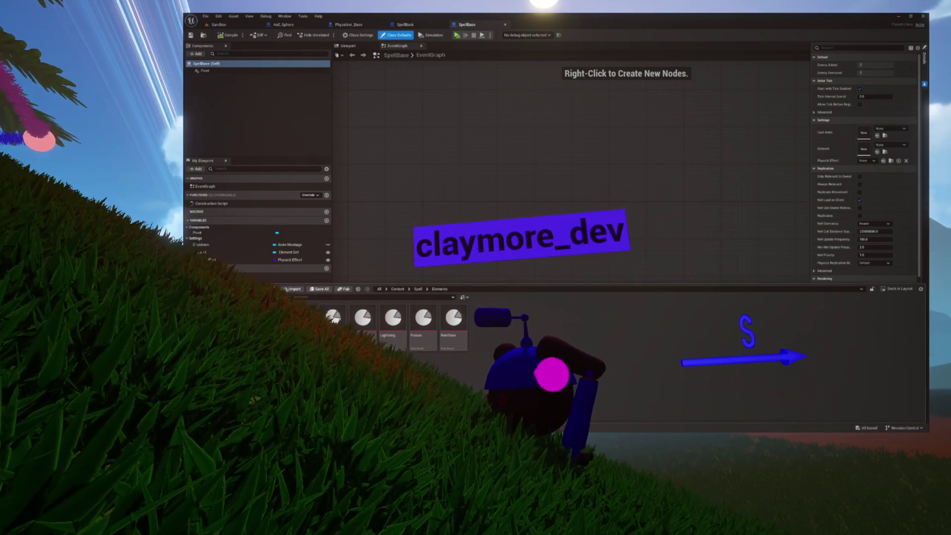
double_click(424, 319)
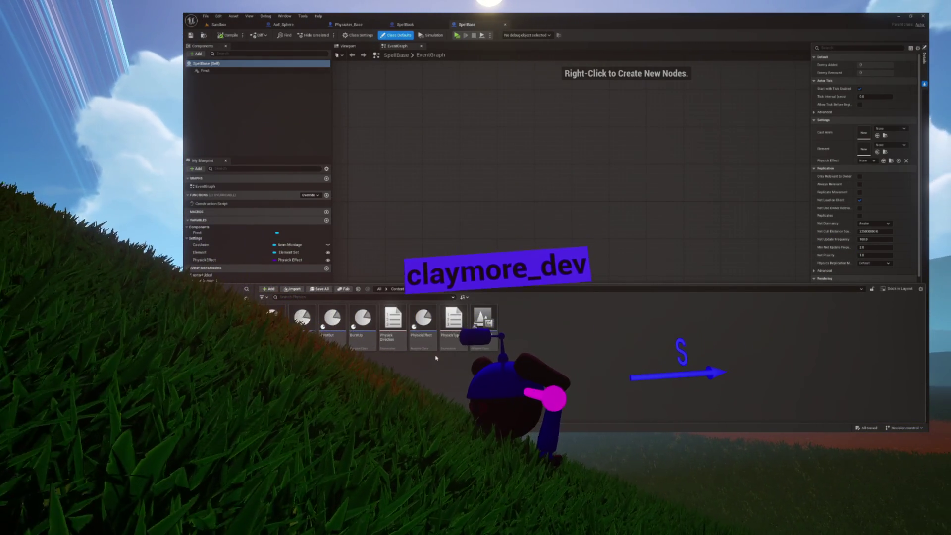
double_click(424, 319)
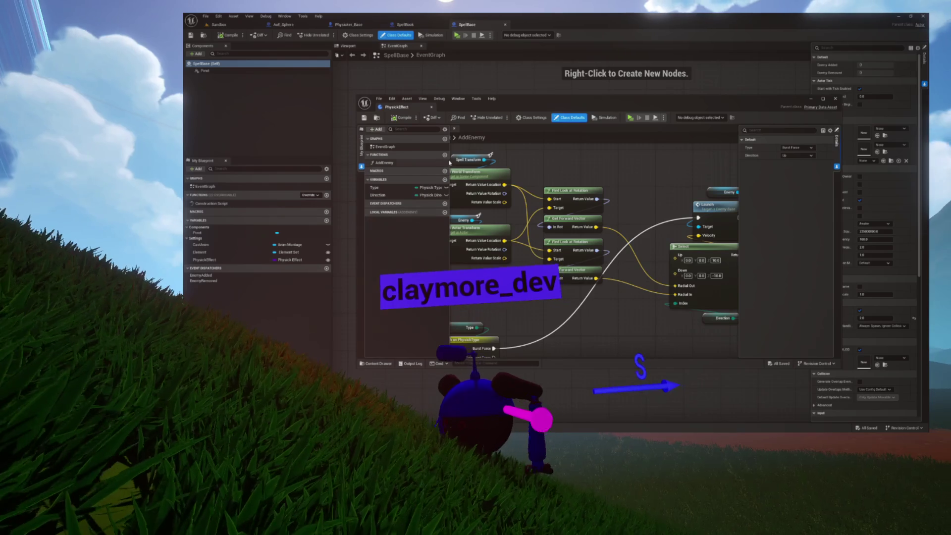
mouse_move(396, 106)
mouse_down()
mouse_move(535, 56)
mouse_move(553, 24)
mouse_up()
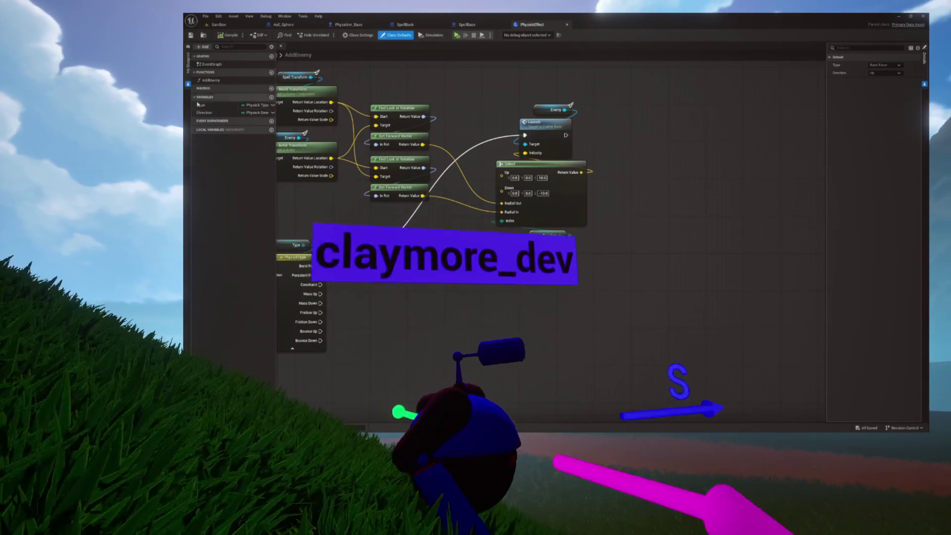
Select all nodes in PhysickEffect's AddEnemy graph and go back to SpellBase.
mouse_move(421, 107)
mouse_down()
mouse_move(474, 139)
mouse_move(539, 156)
mouse_move(588, 153)
mouse_up()
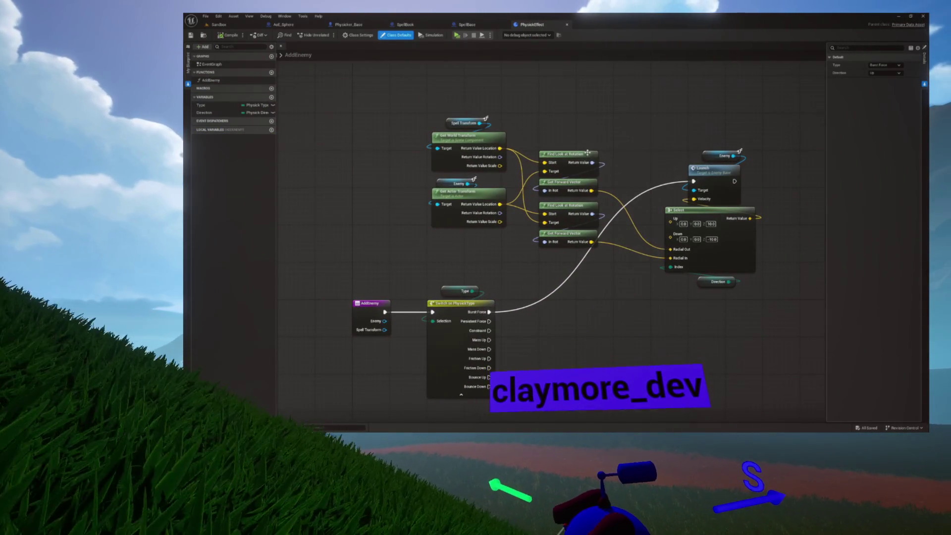
mouse_move(404, 85)
mouse_down()
mouse_move(510, 228)
mouse_move(664, 359)
mouse_move(746, 365)
mouse_up()
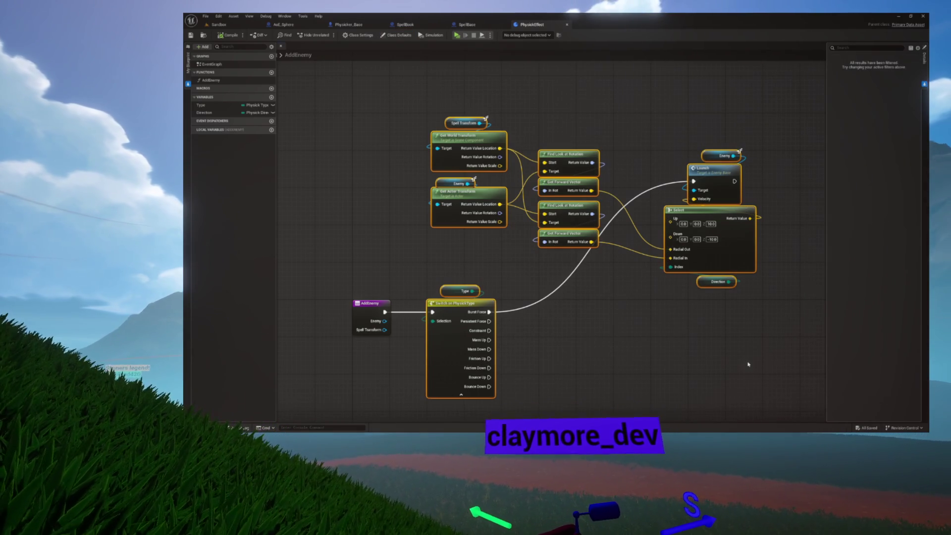
click(467, 24)
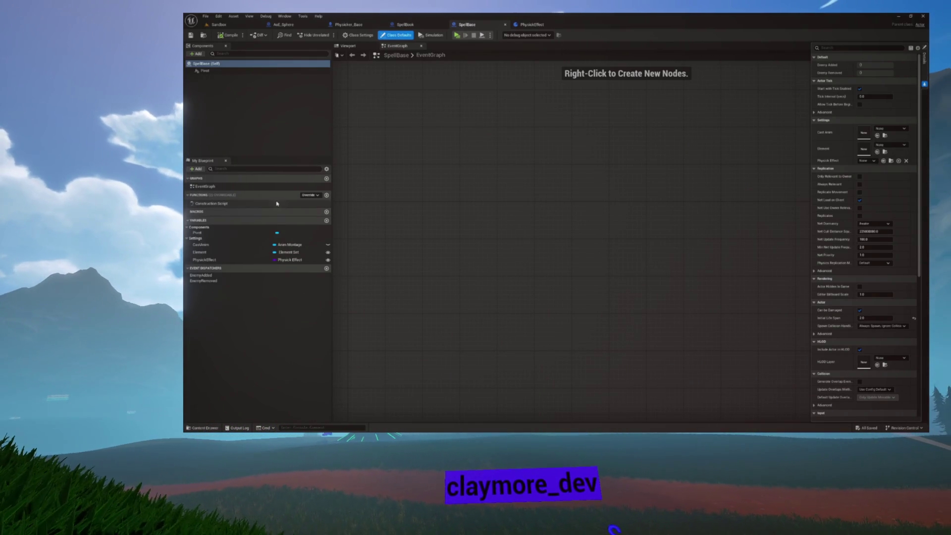
Add a new function to SpellBase, first named ApplyPhysickEffect.
click(327, 195)
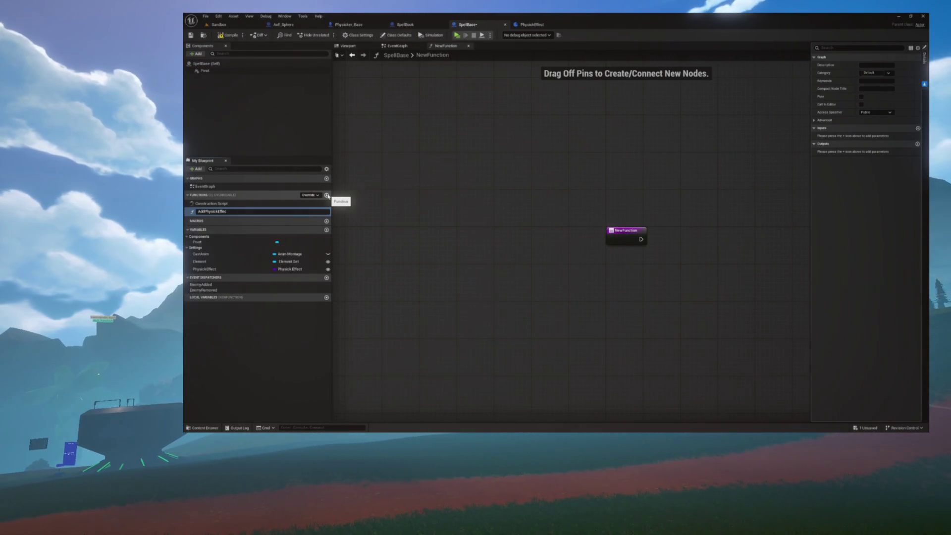
key(BackSpace)
key(BackSpace)
key(BackSpace)
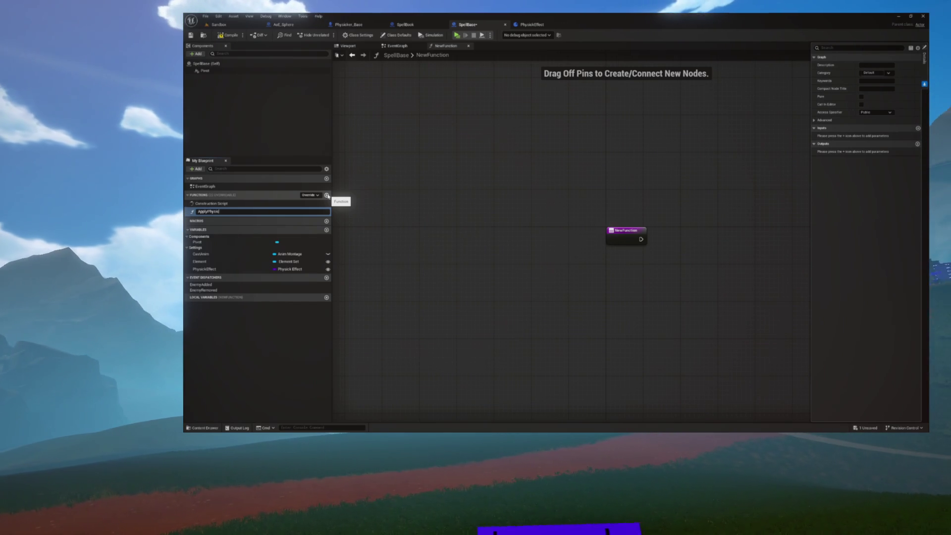
text(kEffect)
key(Return)
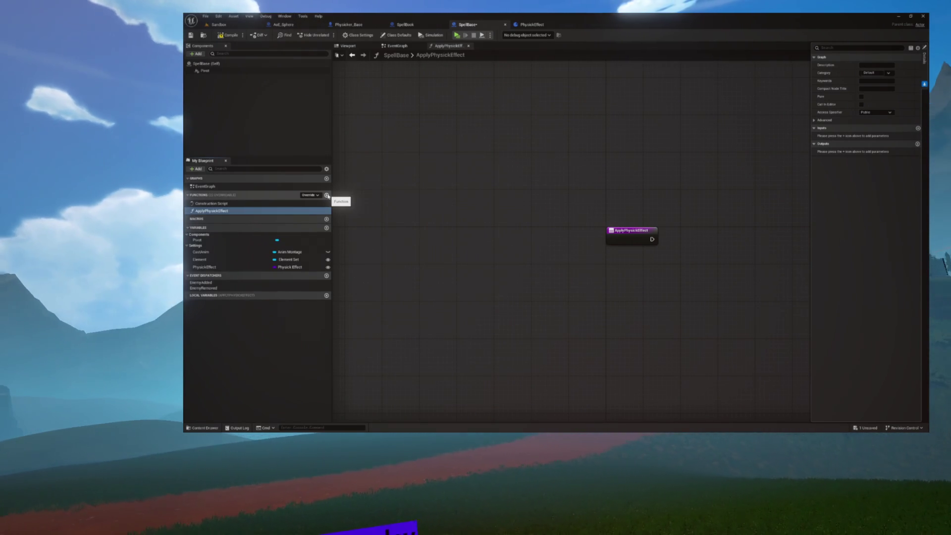
mouse_move(509, 157)
mouse_down()
mouse_move(477, 148)
mouse_move(430, 179)
mouse_up()
Rename the function to ApplyPhysicksToEnemy and save SpellBase.
click(223, 210)
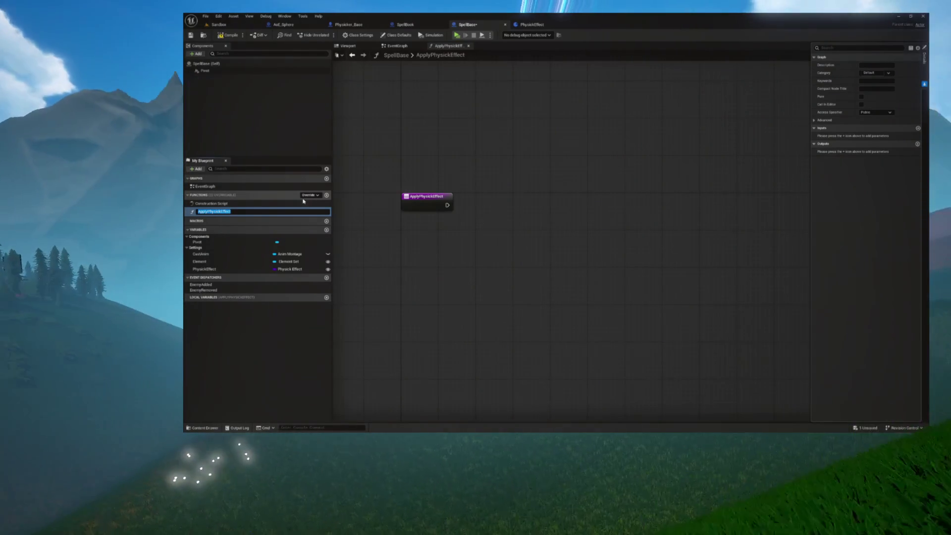
text(ApplyT)
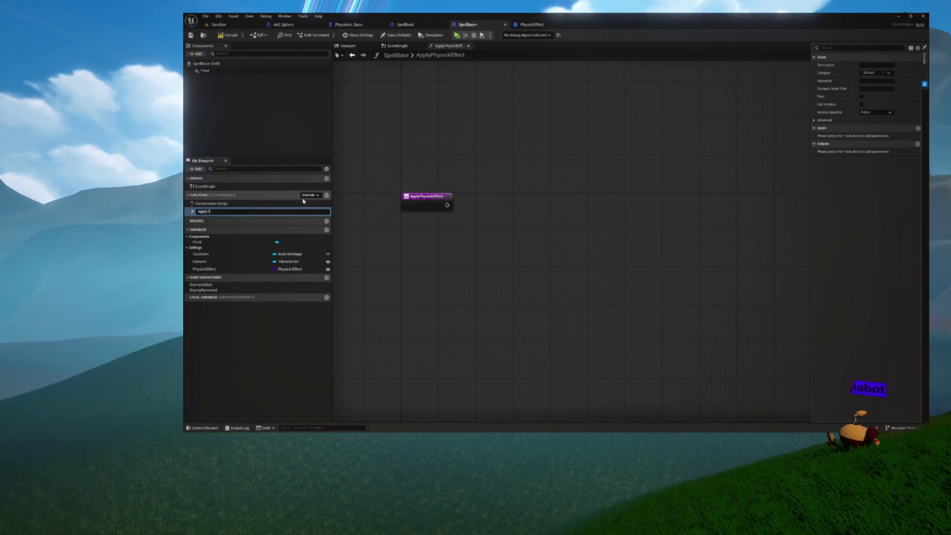
text(oEnemy)
key(Return)
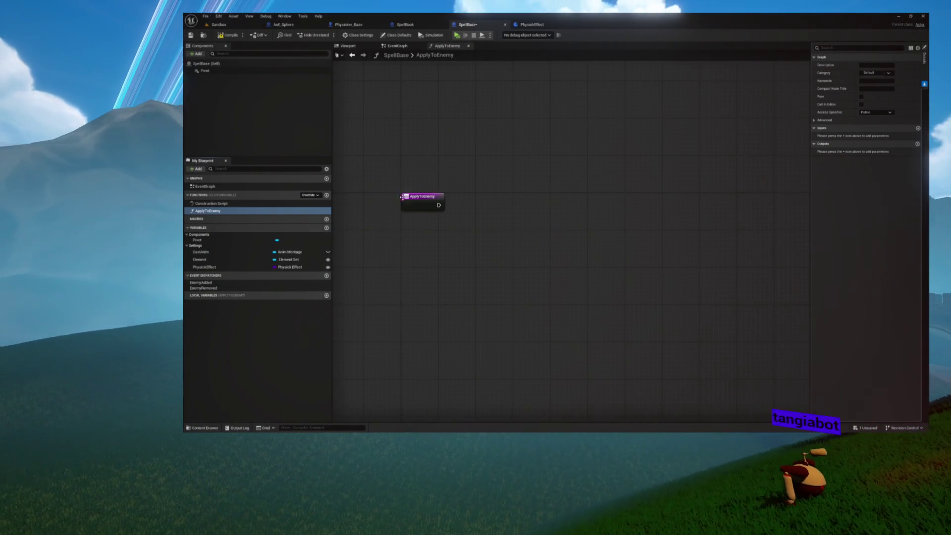
click(208, 210)
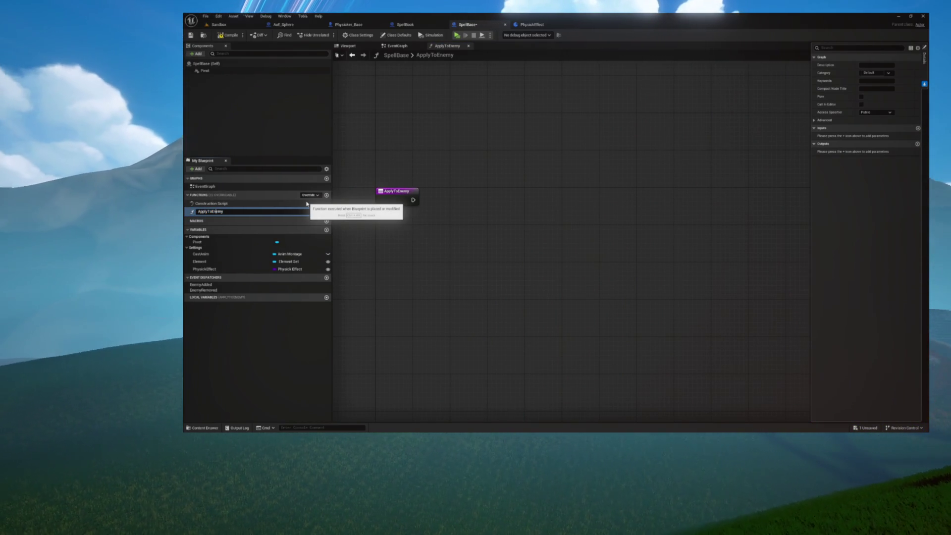
text(Physick)
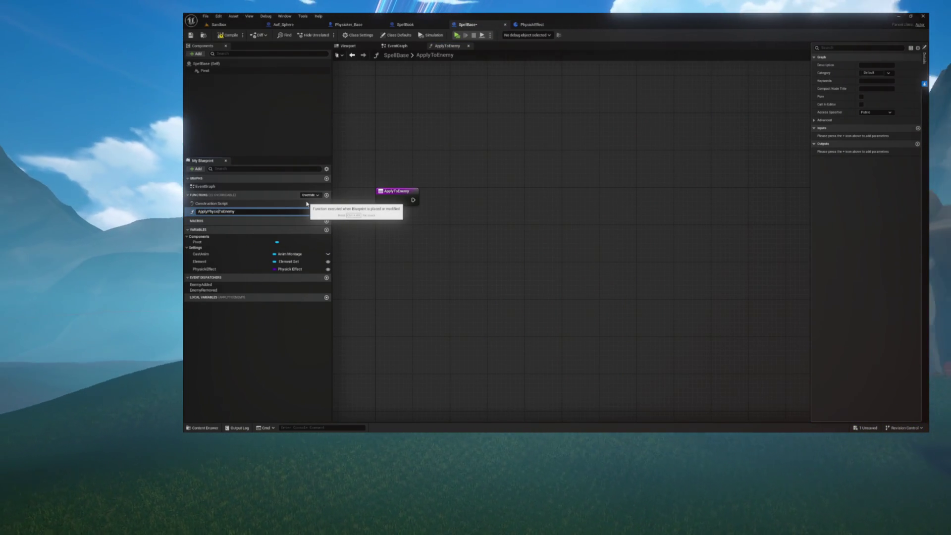
text(s)
key(Return)
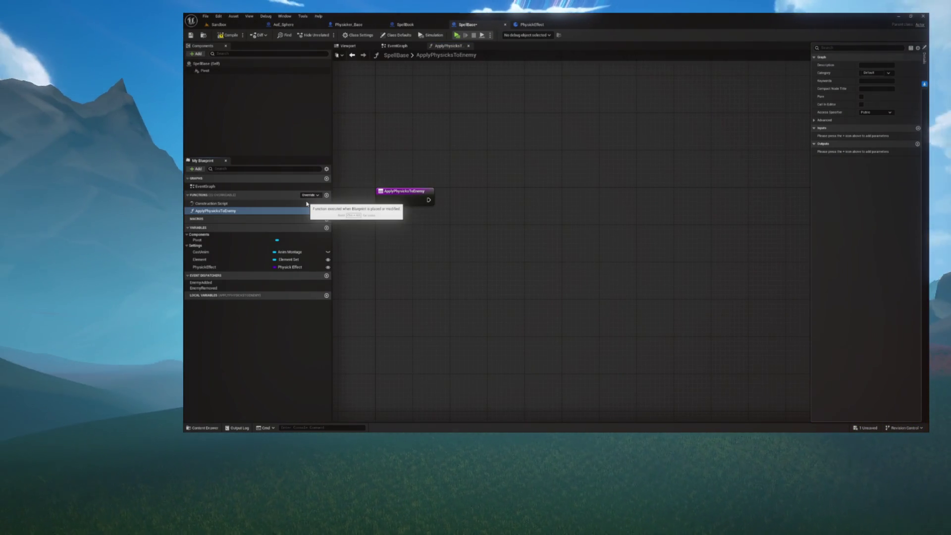
key(ctrl+s)
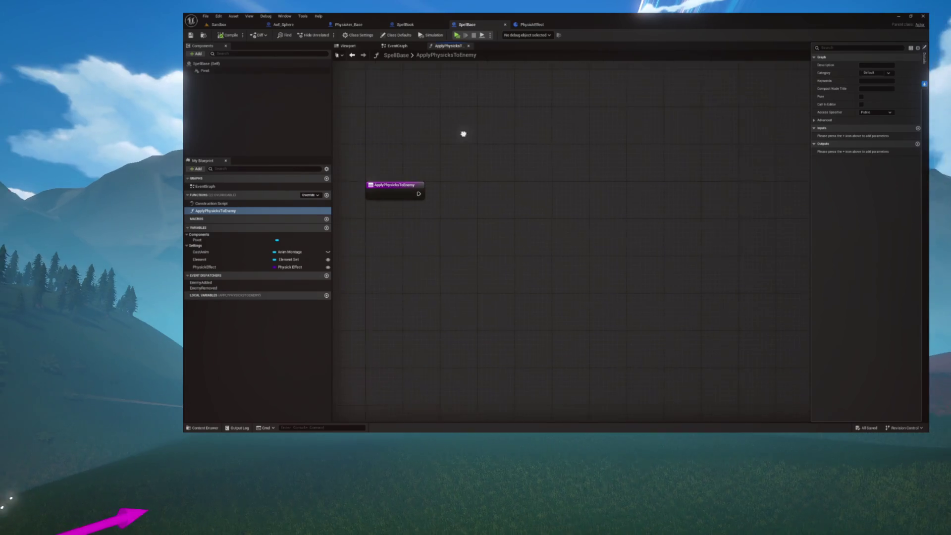
drag(469, 136, 456, 126)
click(388, 178)
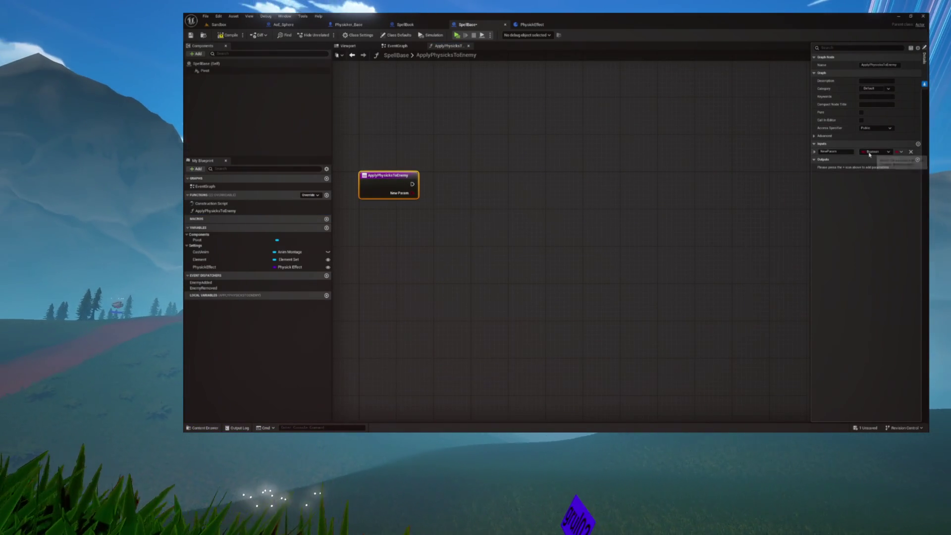
Give ApplyPhysicksToEnemy an input named Enemy of type Enemy Base.
click(918, 143)
text(enemy)
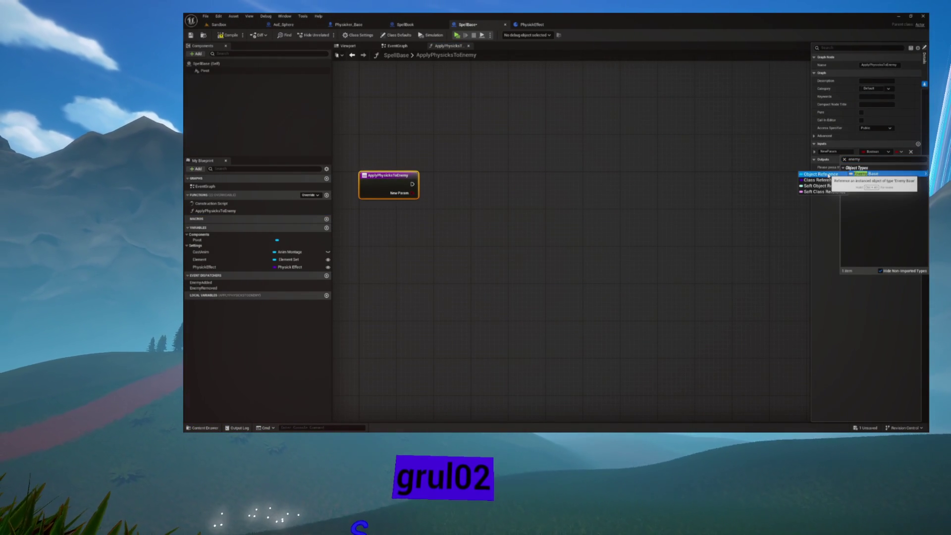
click(828, 174)
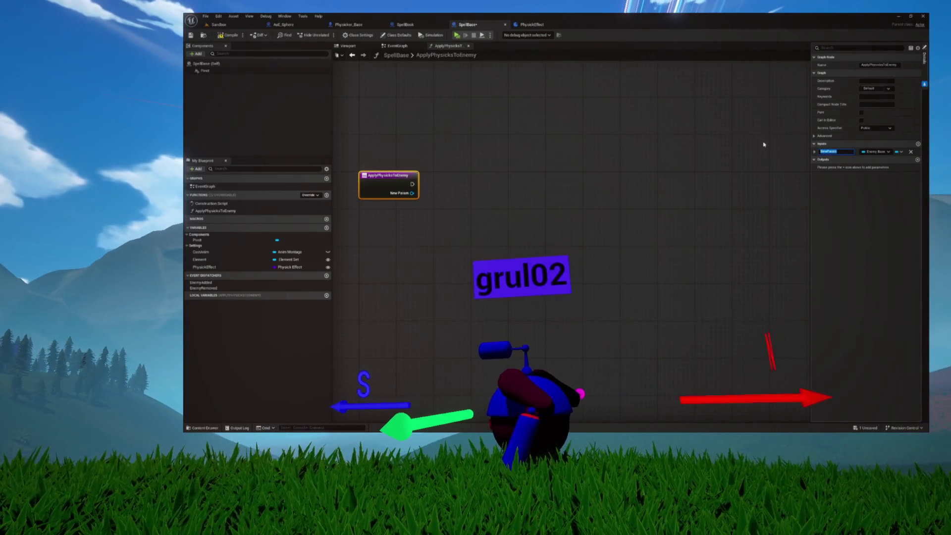
text(Enemy)
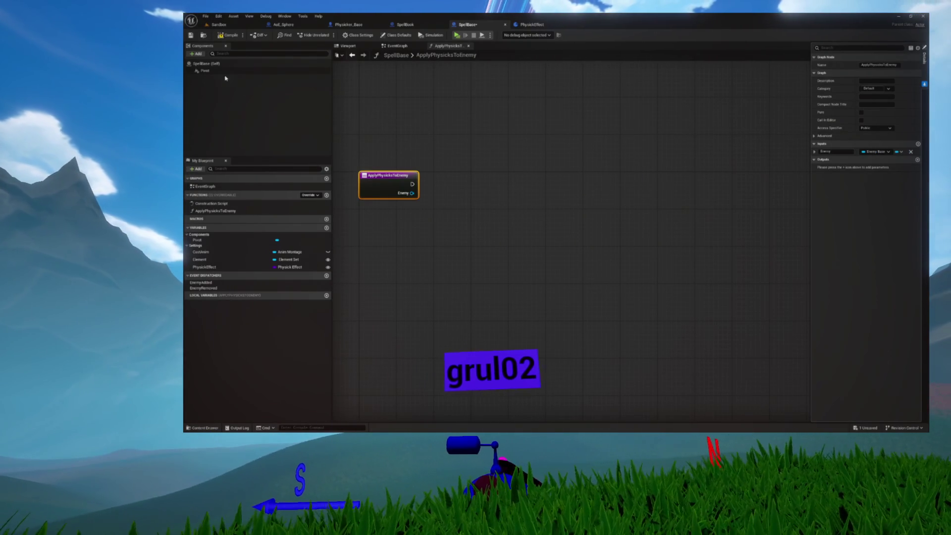
click(532, 25)
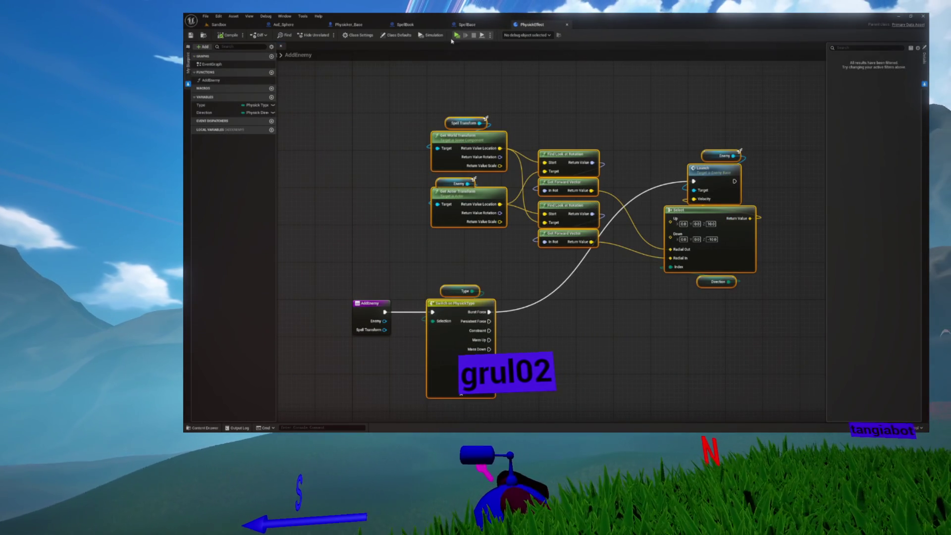
Position the pasted nodes and add a PhysickEffect getter feeding a Get Class Defaults node.
click(468, 24)
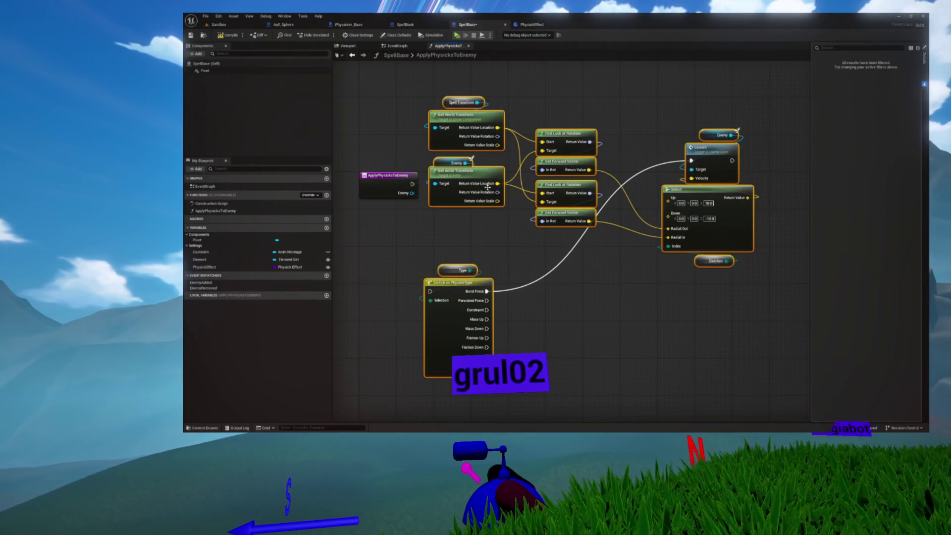
mouse_move(453, 279)
mouse_down()
mouse_move(537, 232)
mouse_move(516, 162)
mouse_move(424, 187)
mouse_move(440, 184)
mouse_up()
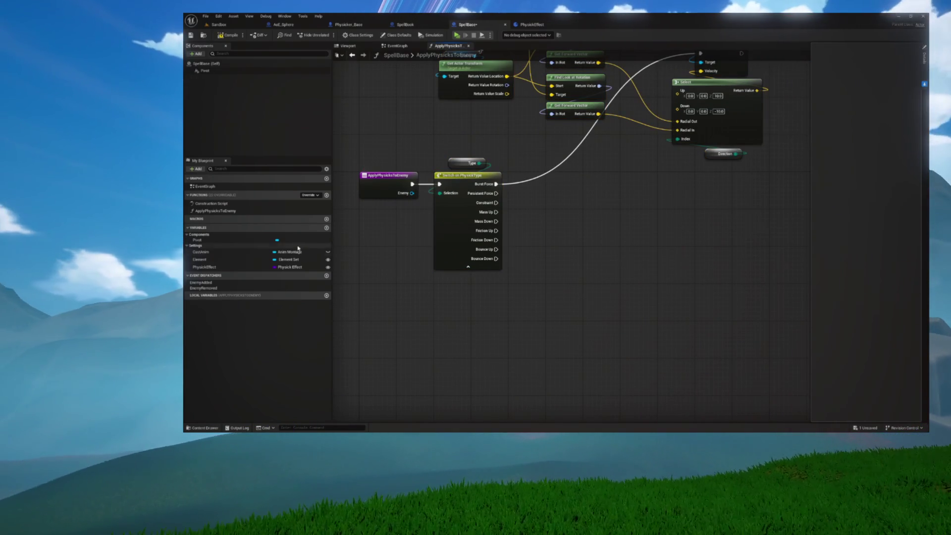
mouse_move(206, 270)
mouse_down()
mouse_move(297, 198)
mouse_move(361, 120)
mouse_move(417, 116)
mouse_move(368, 135)
mouse_up()
click(373, 131)
text(get class defaults)
key(Return)
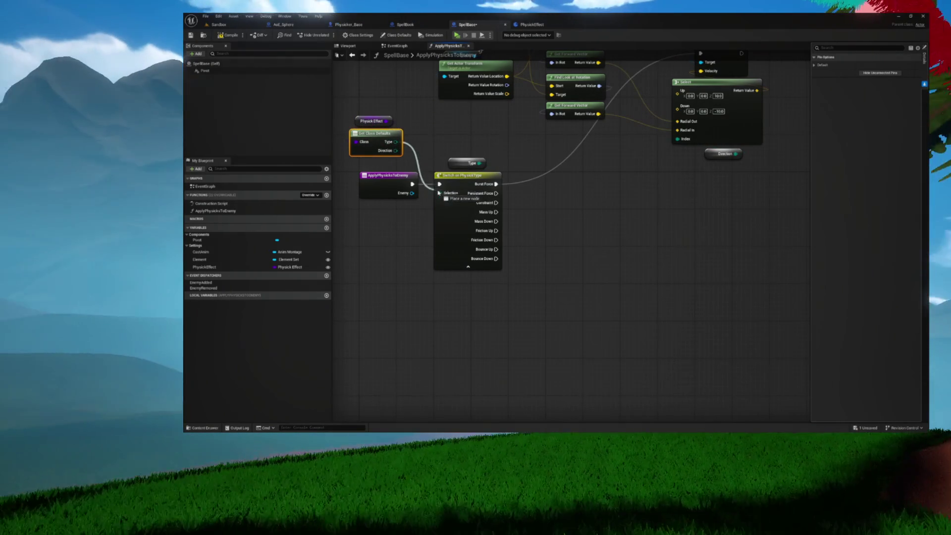
Wire the class default Type into the switch's Selection and delete the old Type variable.
drag(438, 191, 440, 193)
click(454, 159)
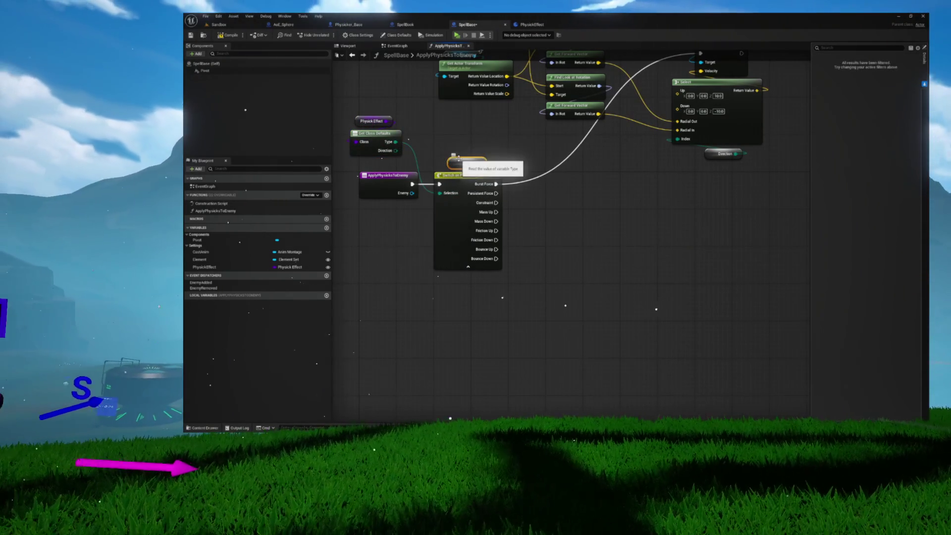
key(Delete)
drag(458, 160, 427, 205)
drag(419, 149, 464, 169)
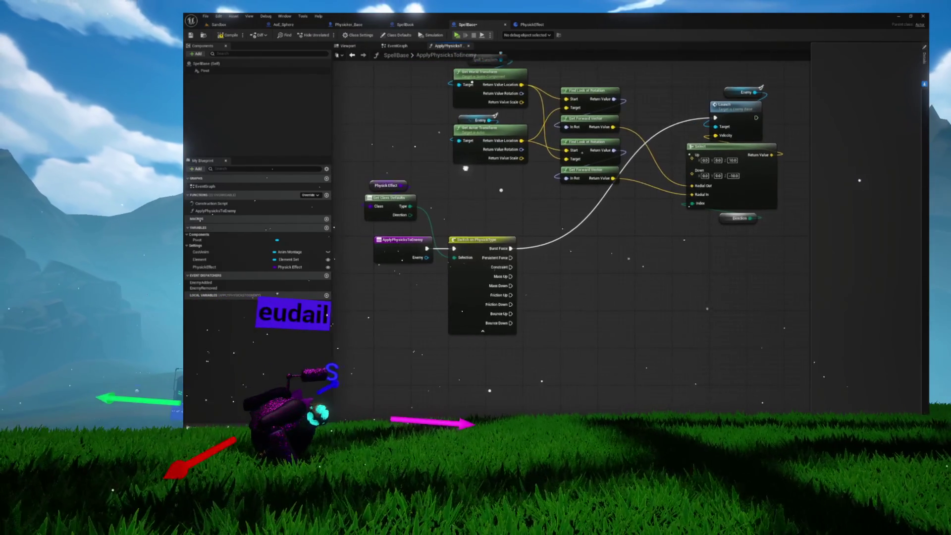
drag(584, 158, 584, 181)
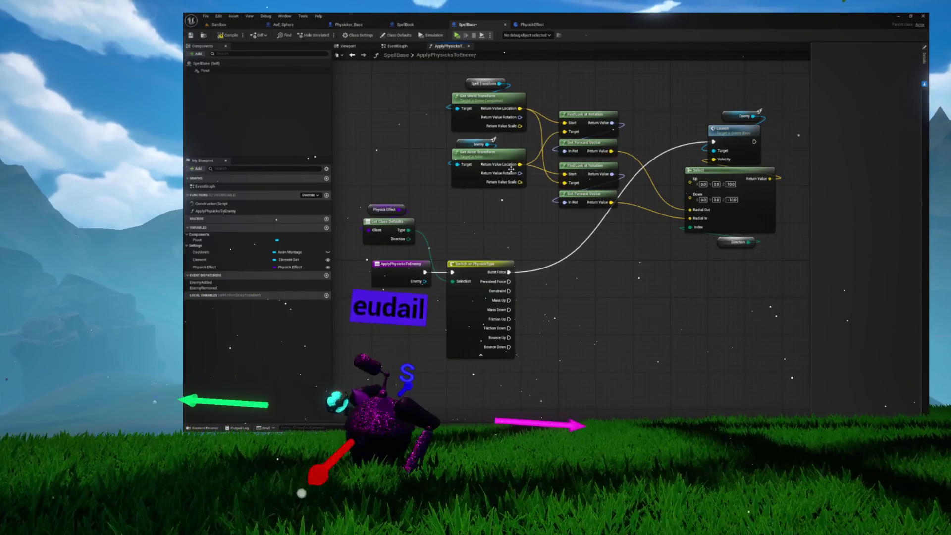
Replace Spell Transform with a Pivot getter placed above Get World Transform.
mouse_move(197, 240)
mouse_down()
mouse_move(398, 93)
mouse_move(392, 121)
mouse_up()
text(get world)
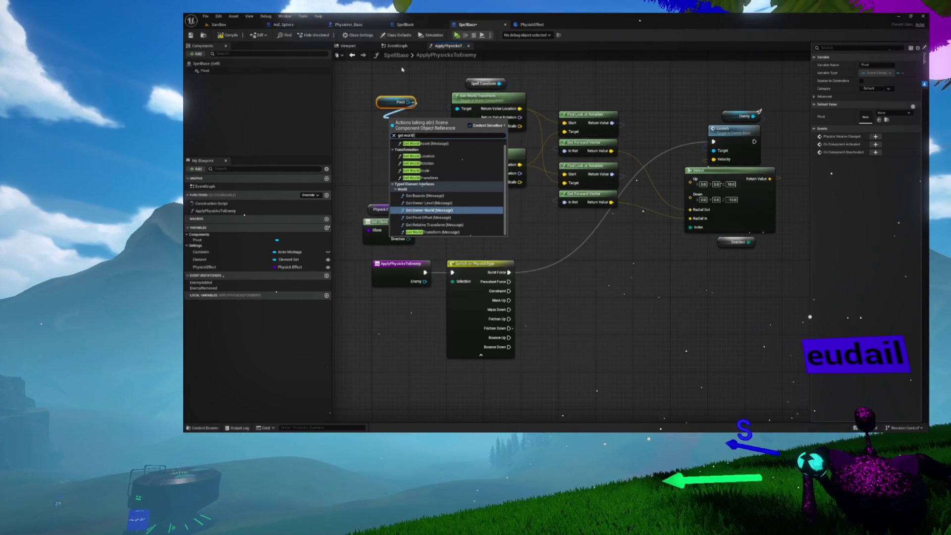
click(428, 84)
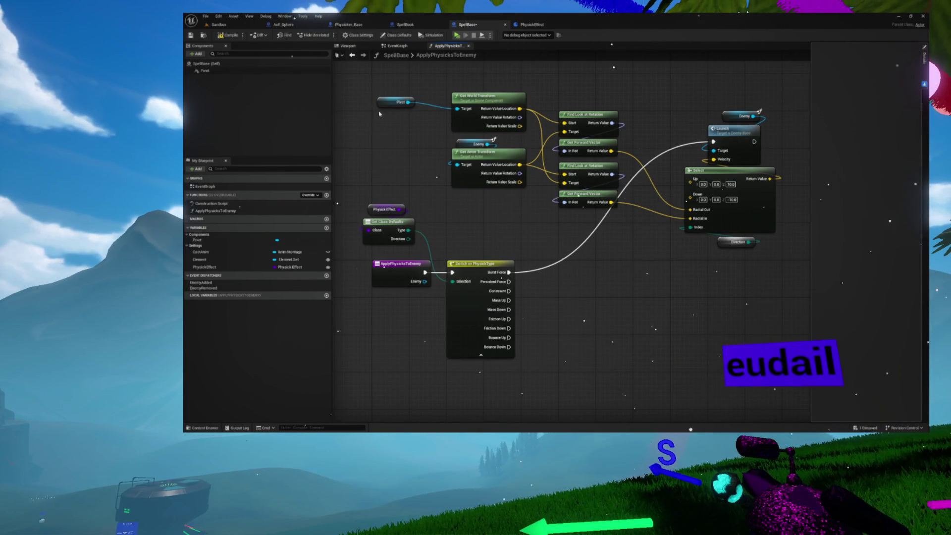
drag(389, 100, 411, 92)
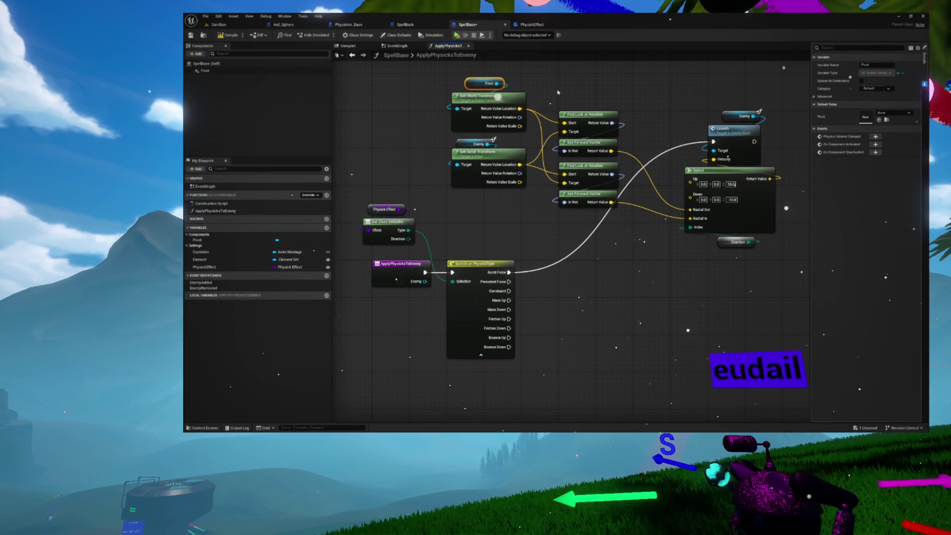
drag(599, 91, 553, 85)
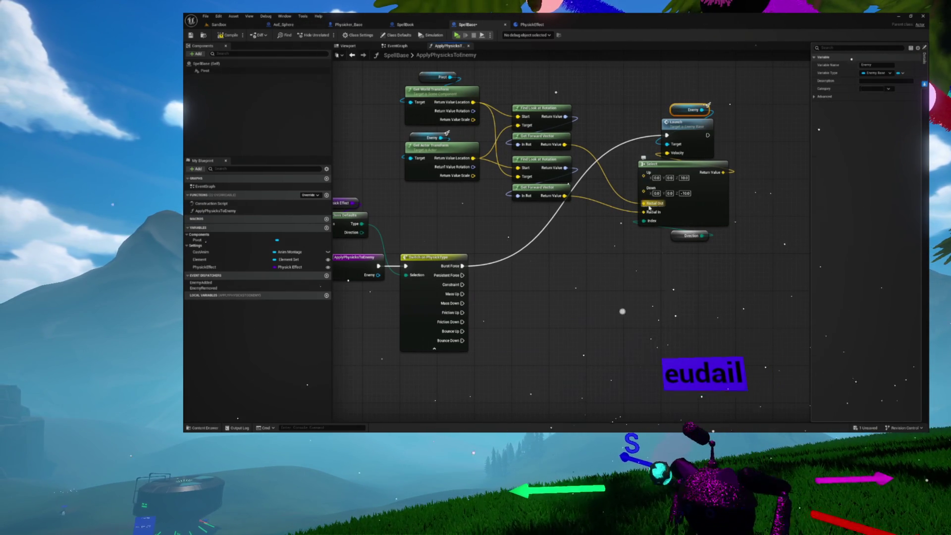
drag(372, 184, 429, 184)
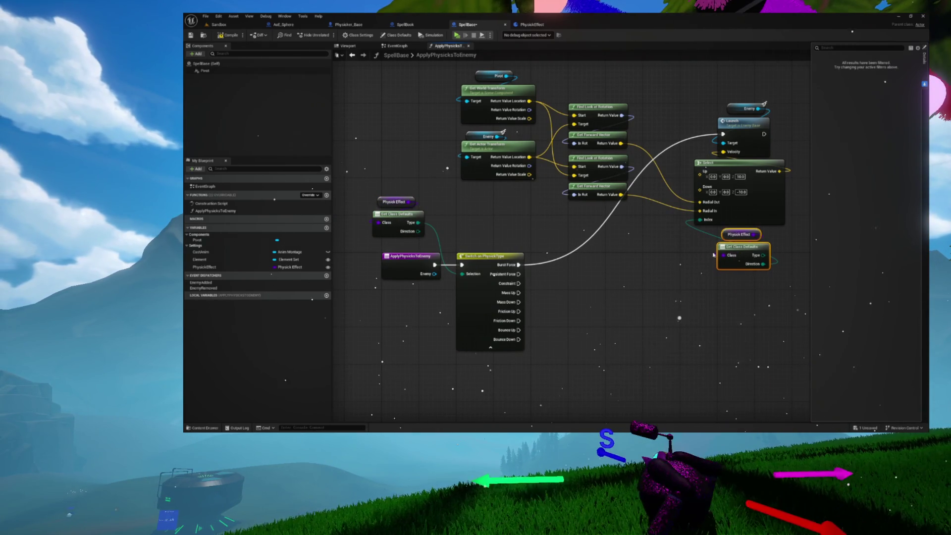
drag(633, 253, 598, 255)
drag(474, 210, 492, 177)
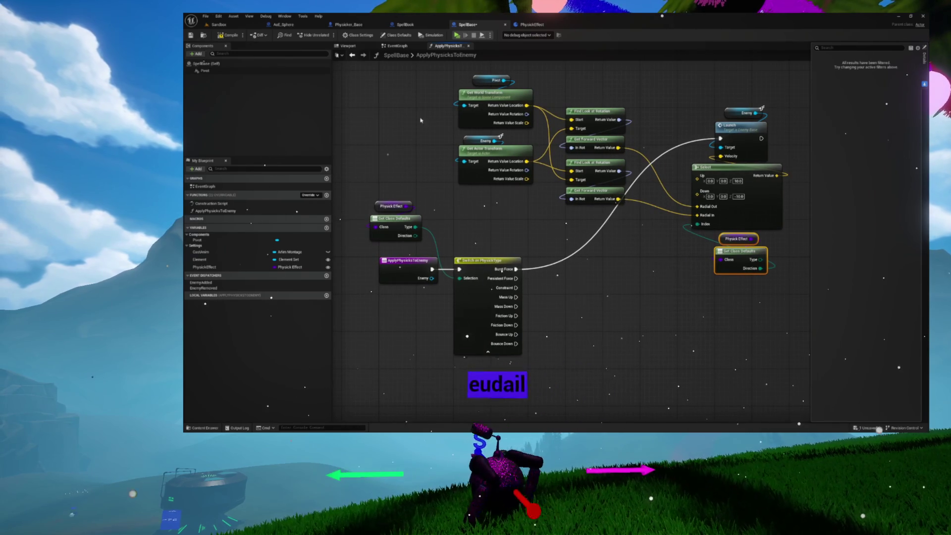
drag(438, 215, 501, 192)
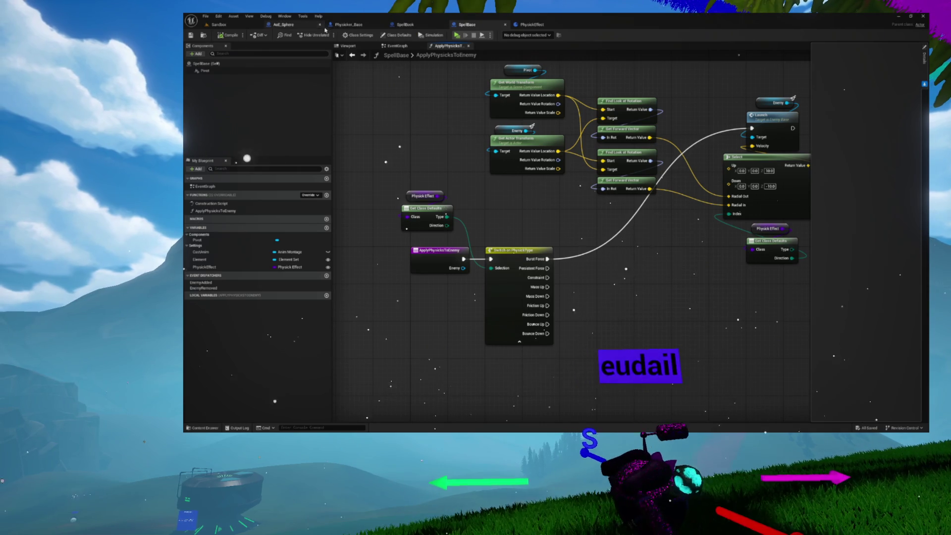
click(307, 25)
Close the PhysickEffect blueprint and return to the ApplyPhysicksToEnemy graph.
scroll(520, 197, up, 2)
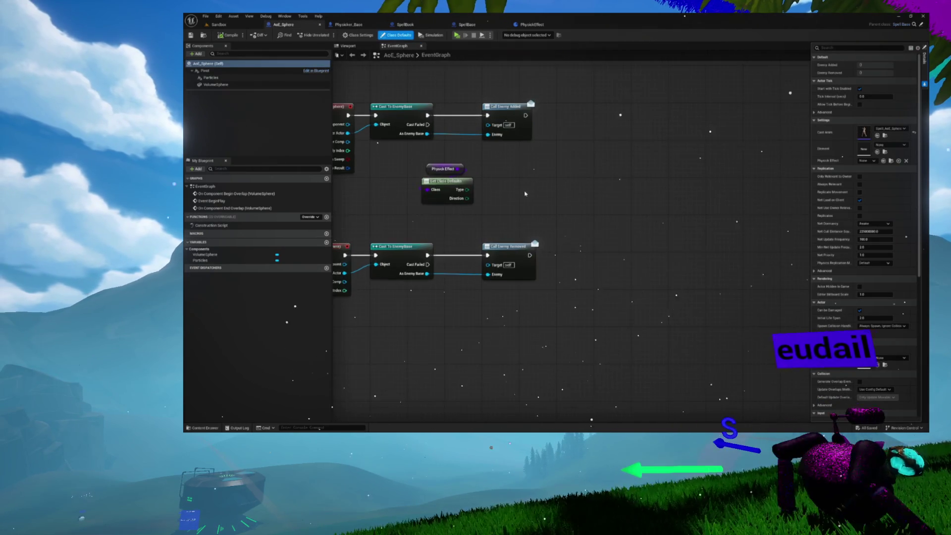
click(510, 78)
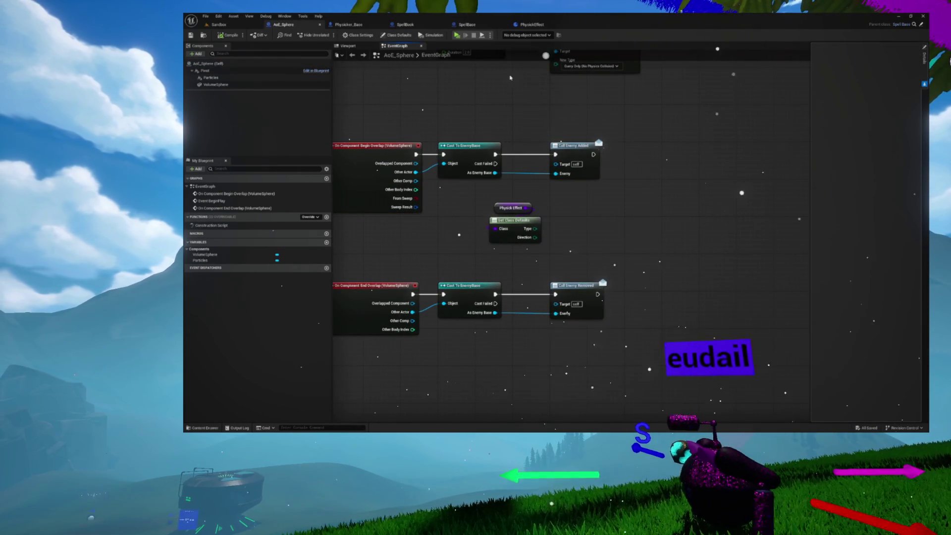
click(533, 25)
click(542, 65)
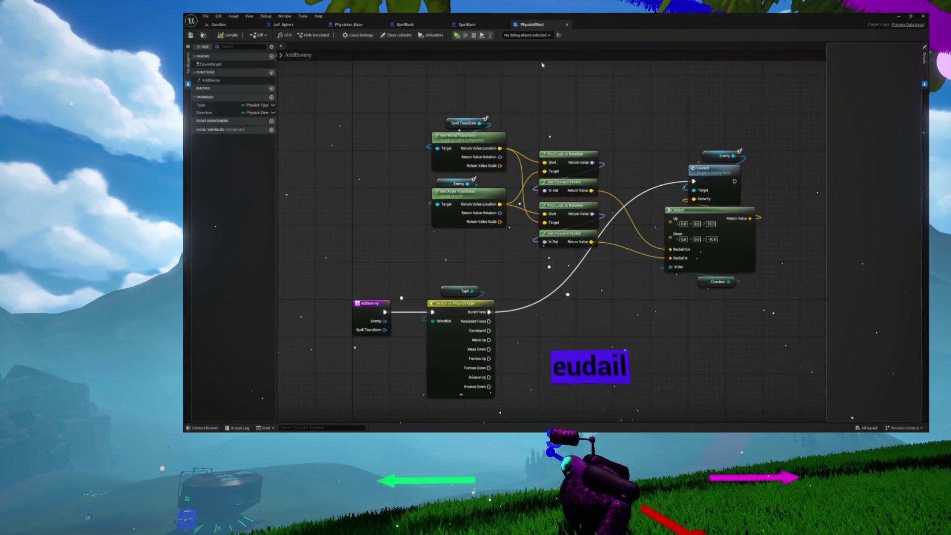
click(568, 25)
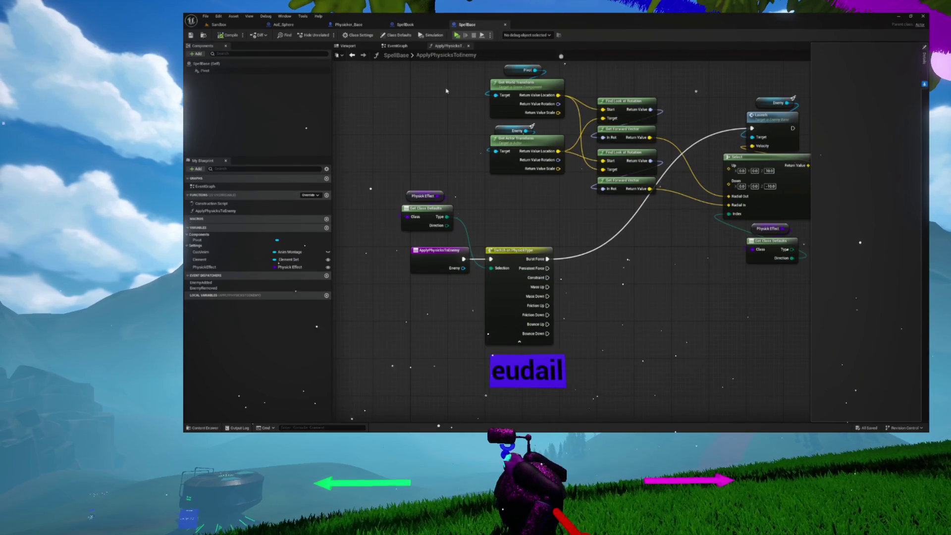
click(451, 263)
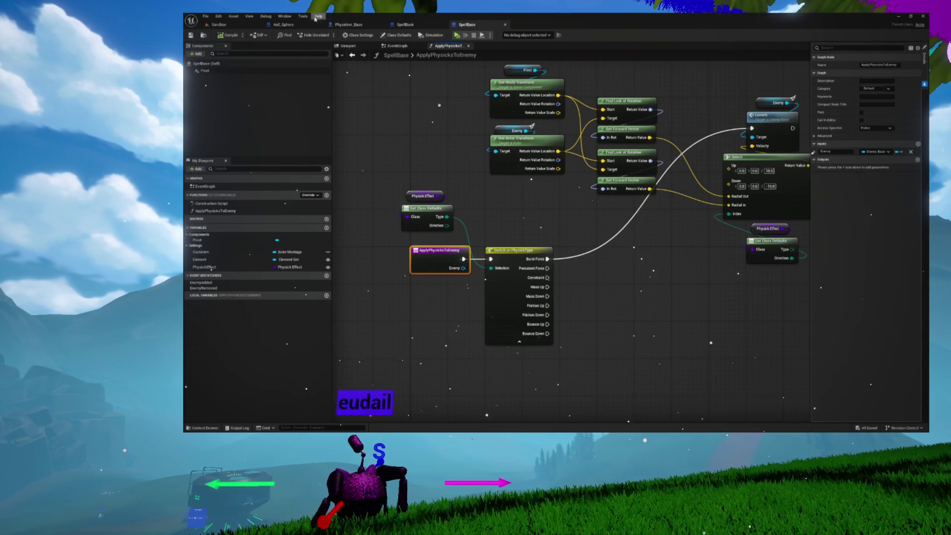
In AoE_Sphere, call Apply Physicks to Enemy from As Enemy Base, move it right, and save.
click(289, 25)
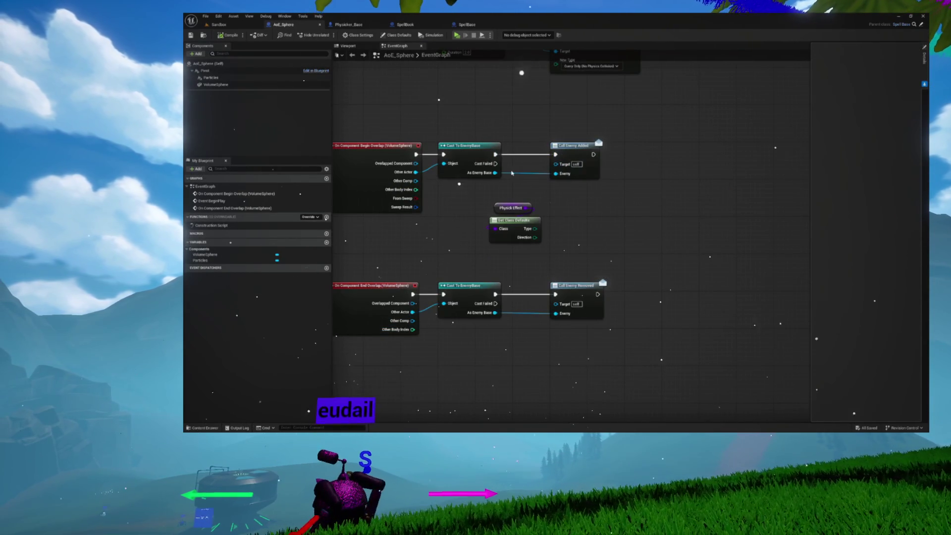
drag(642, 191, 643, 191)
text(a)
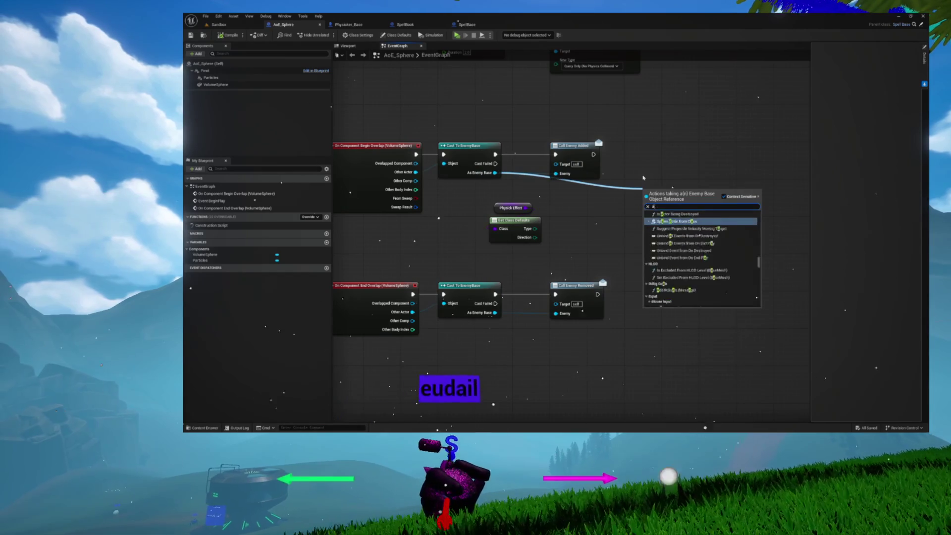
text(pply phys)
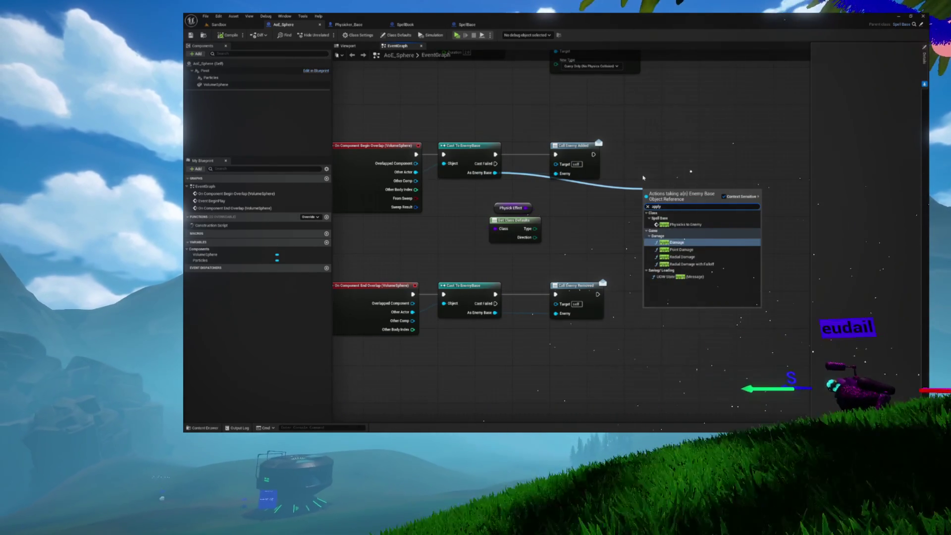
key(Return)
drag(667, 188, 670, 155)
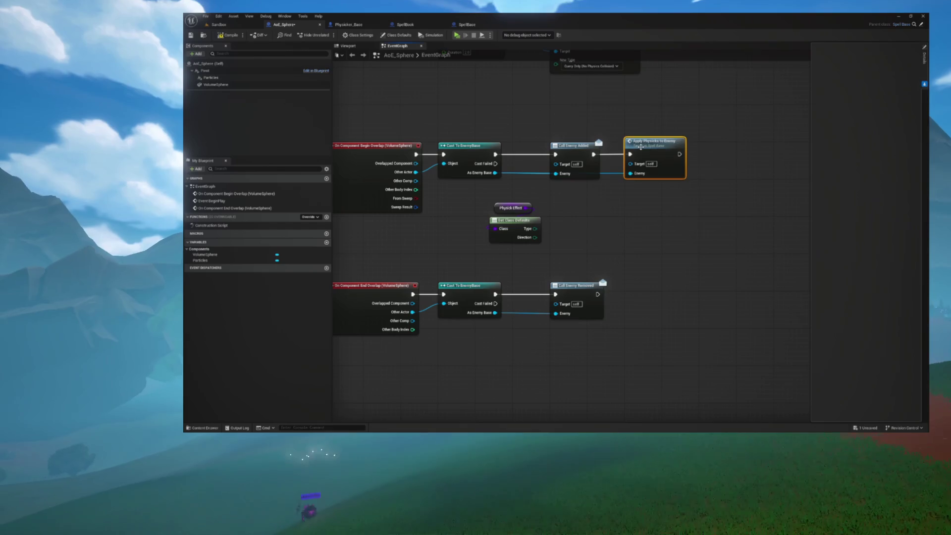
drag(641, 146, 679, 146)
drag(580, 112, 569, 135)
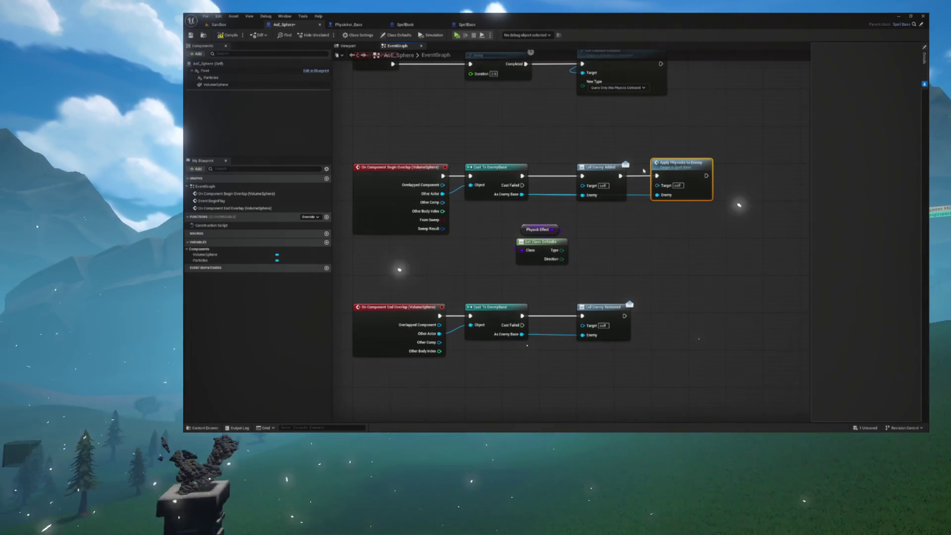
drag(671, 167, 708, 168)
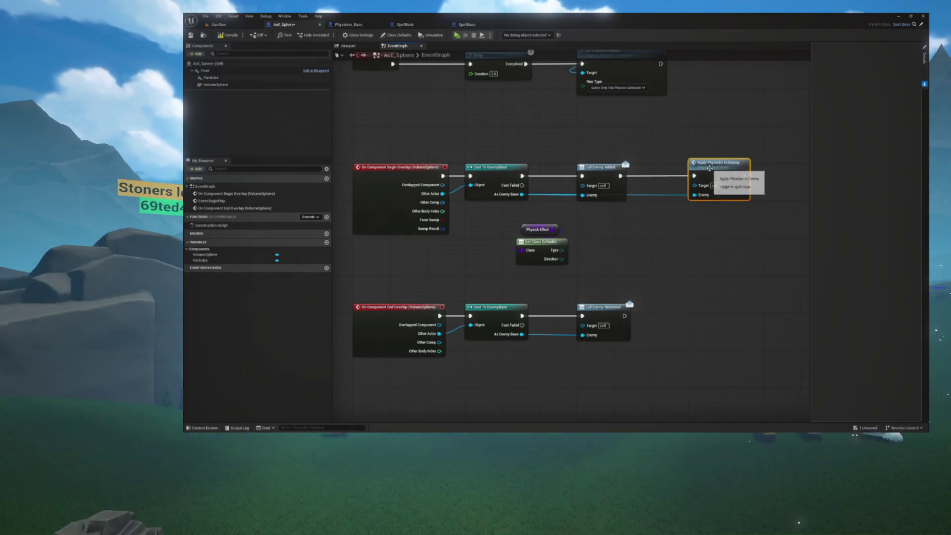
key(ctrl+s)
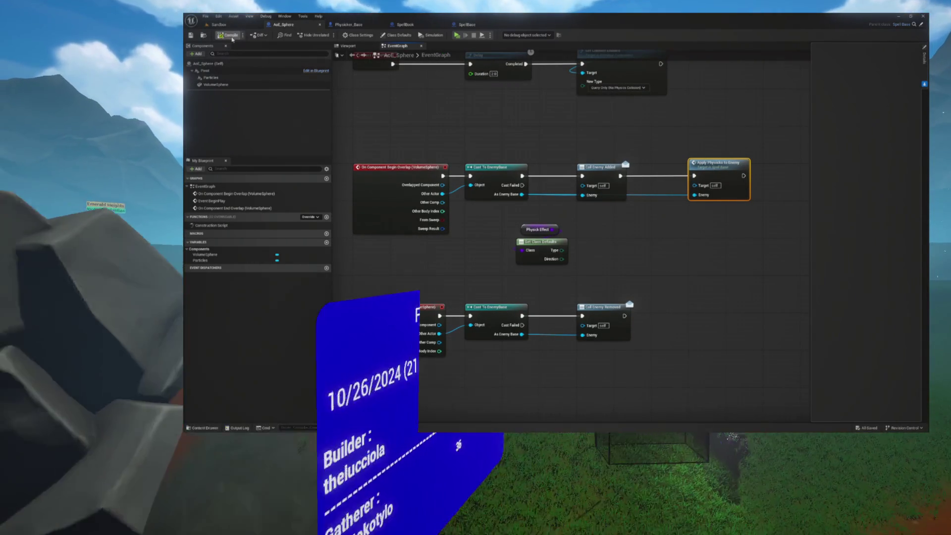
drag(528, 140, 543, 168)
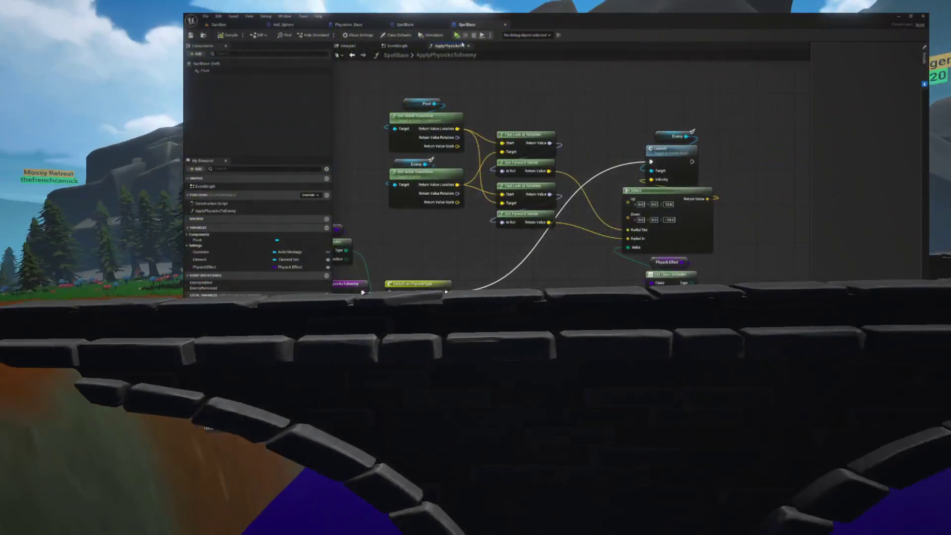
Close the ApplyPhysicksToEnemy graph and the SpellBase, SpellBook and CastSpell editors, returning to Sandbox.
click(467, 45)
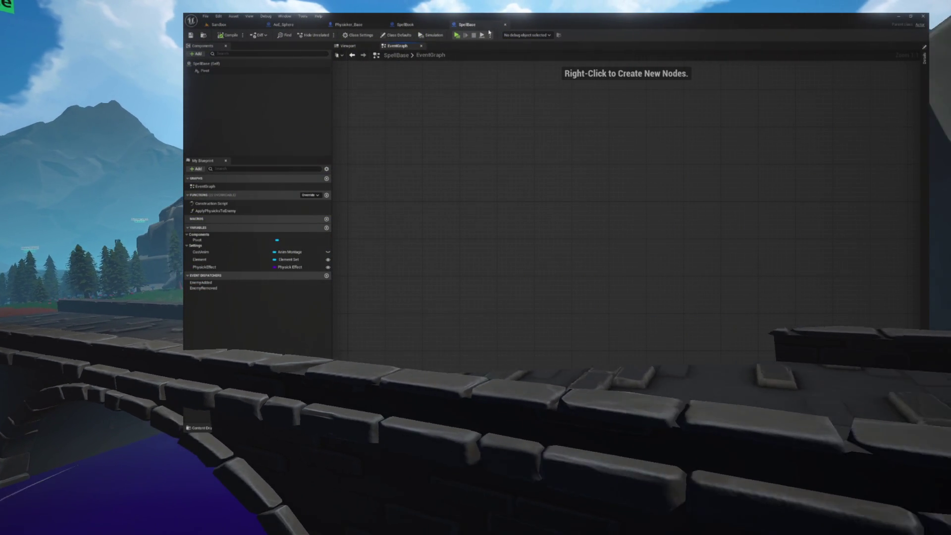
click(504, 25)
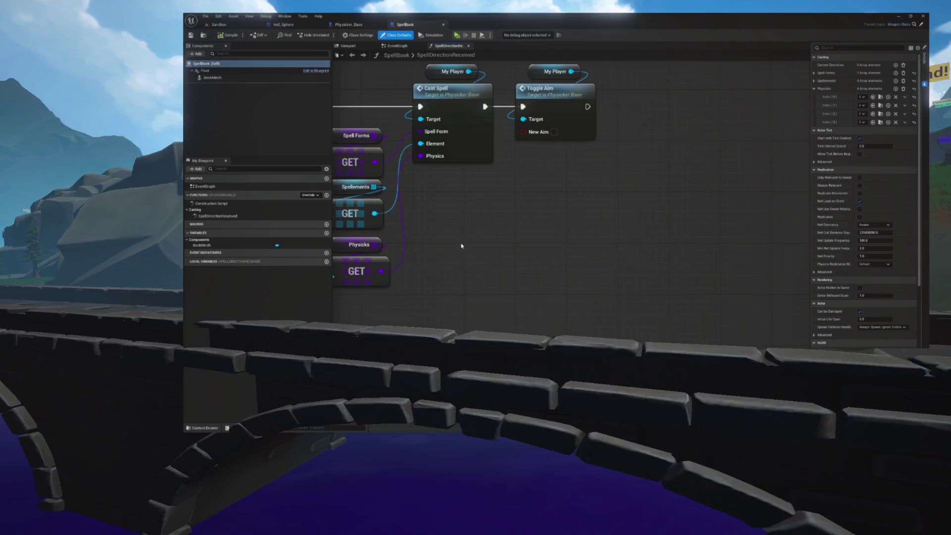
drag(461, 246, 591, 311)
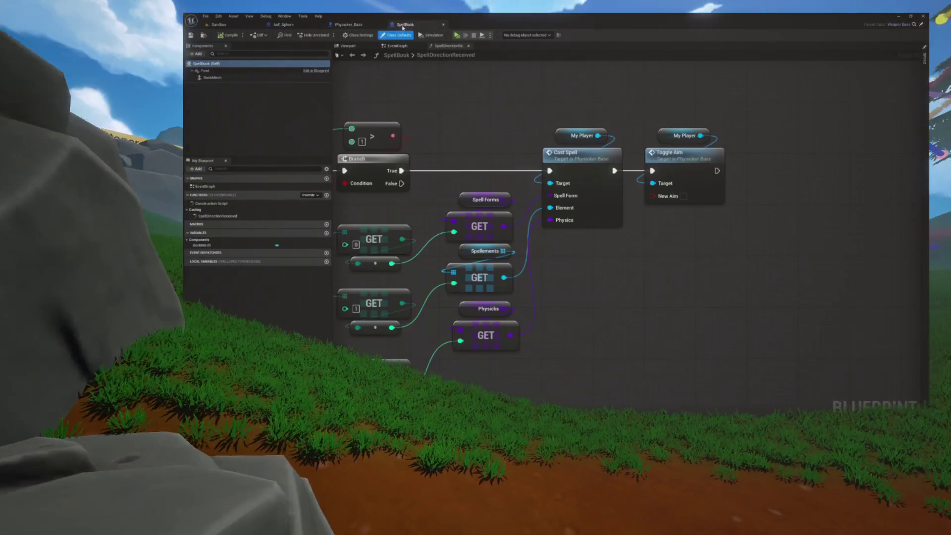
click(443, 26)
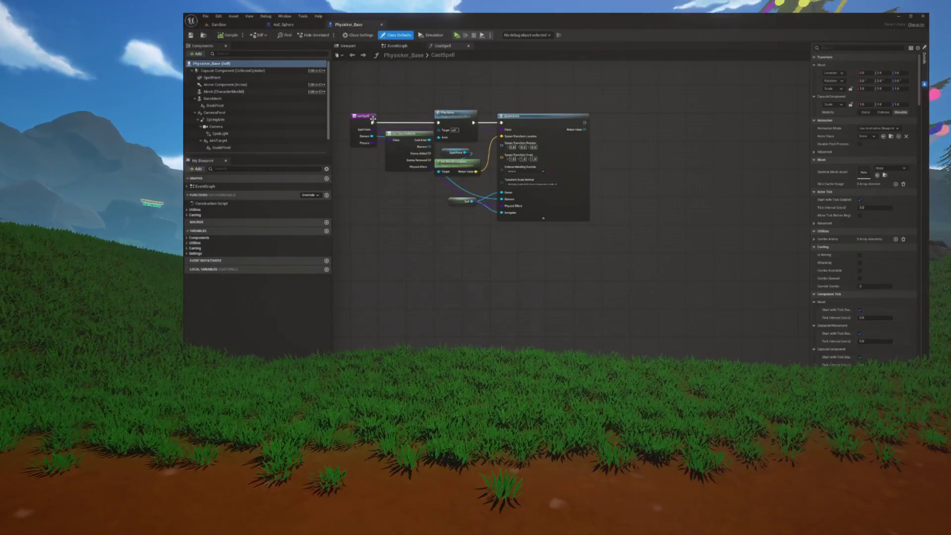
click(468, 46)
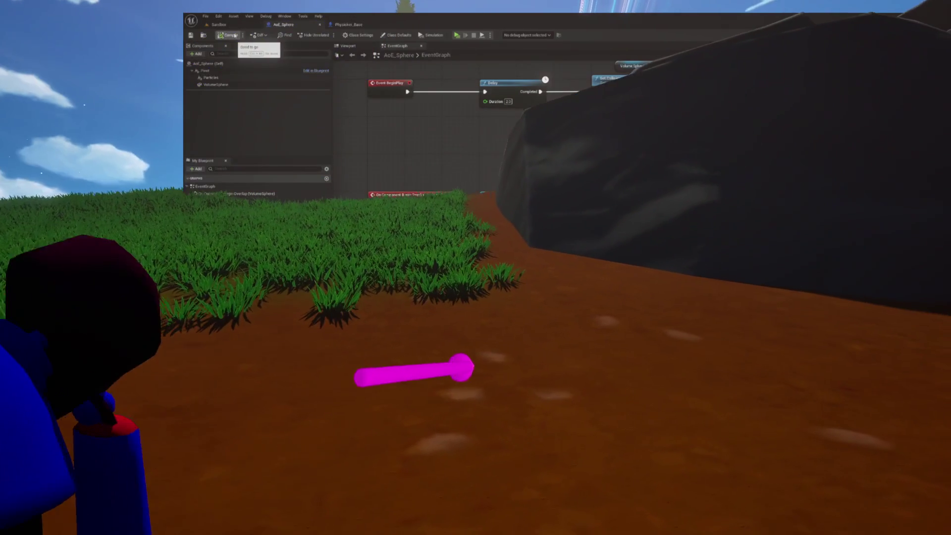
click(219, 24)
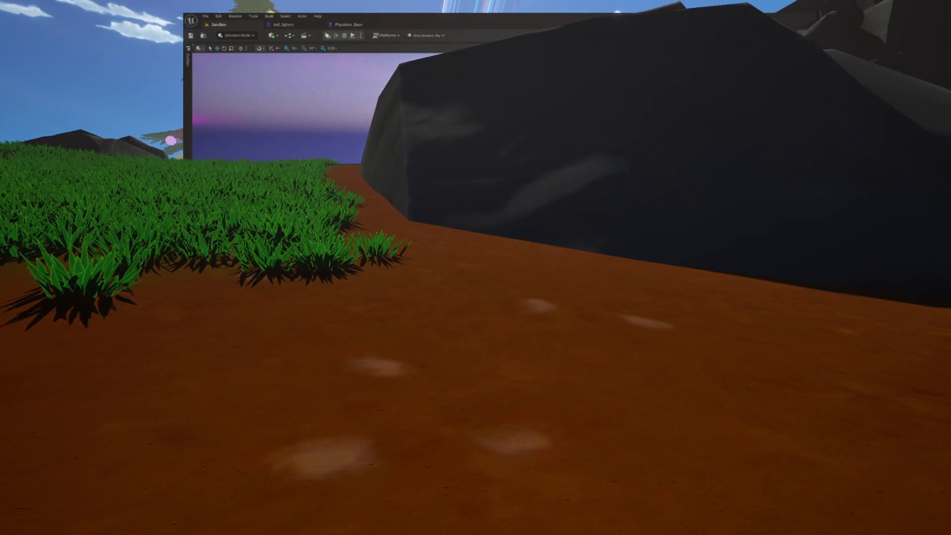
click(349, 25)
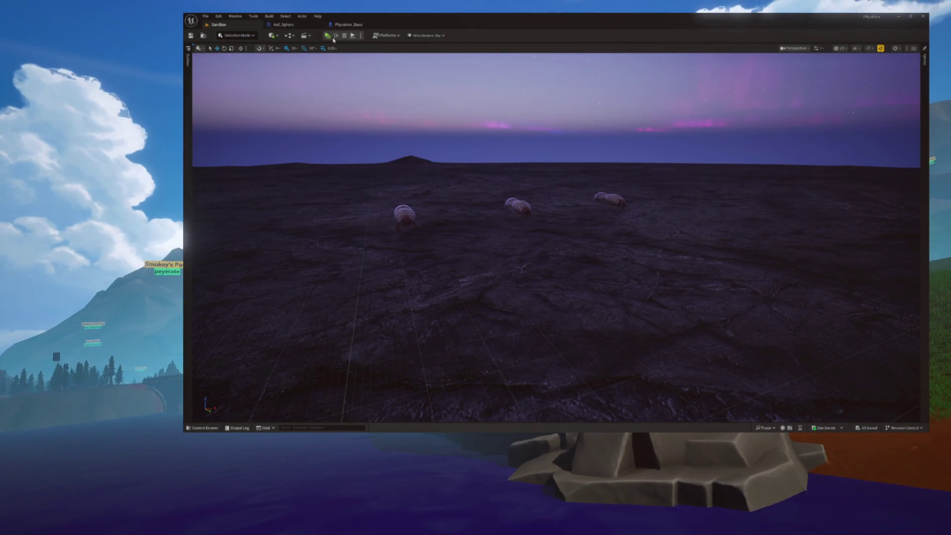
click(283, 24)
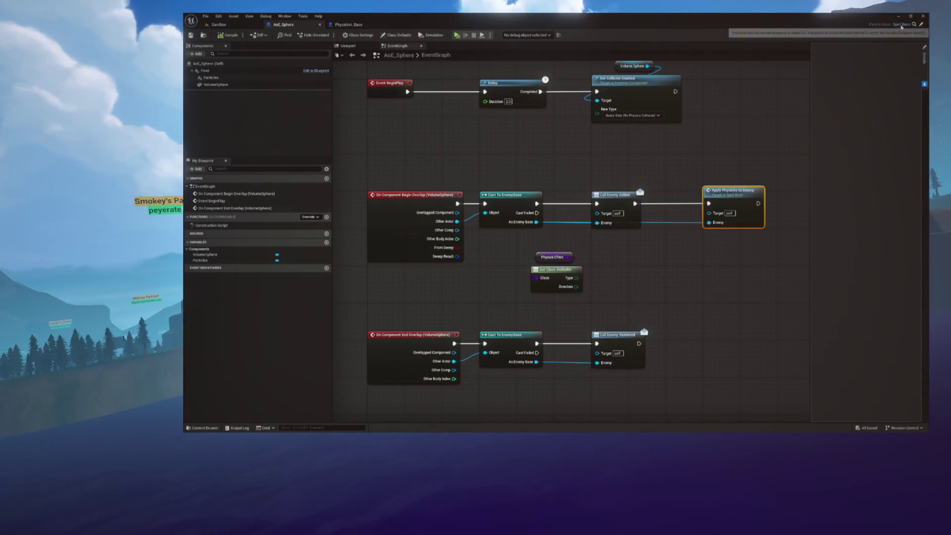
Open SpellBase's ApplyPhysicksToEnemy graph via AoE_Sphere and view its Find Look at Rotation and Select nodes.
click(901, 24)
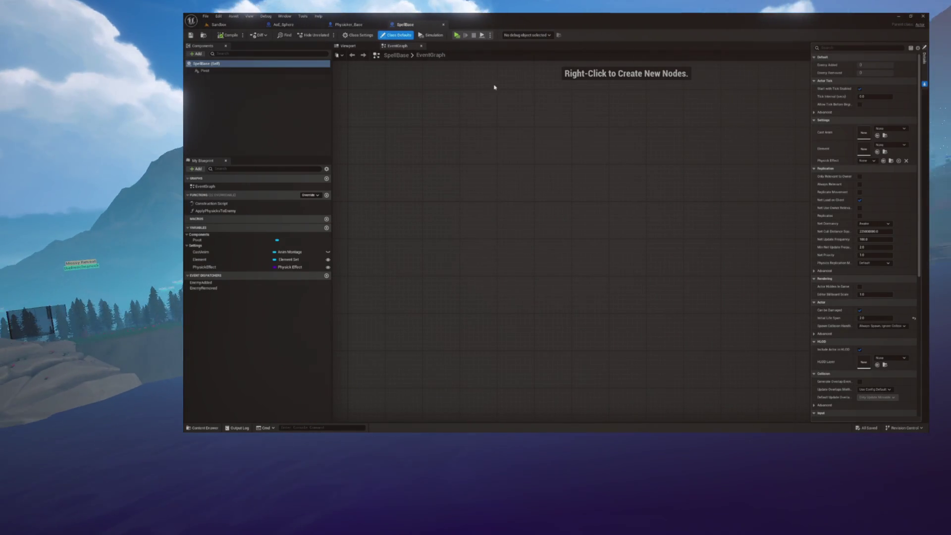
double_click(207, 212)
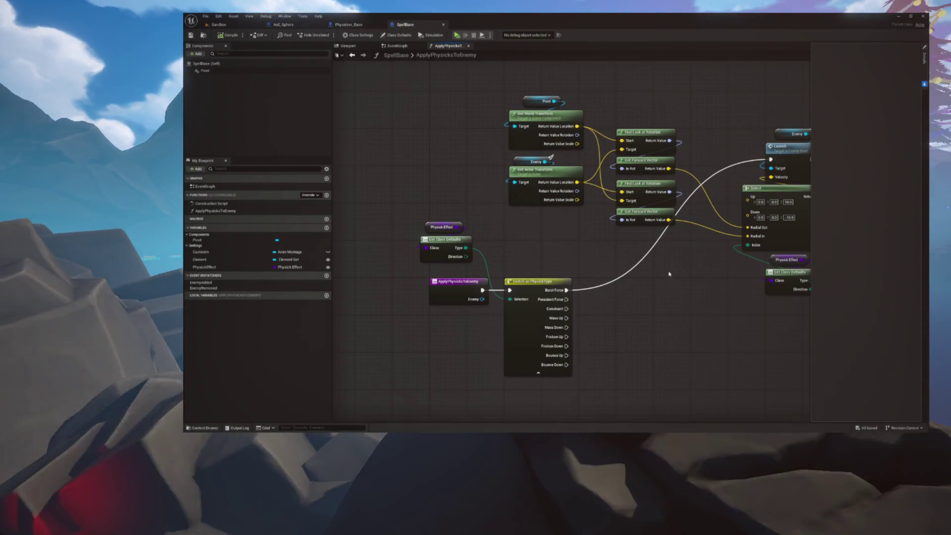
scroll(647, 188, up, 4)
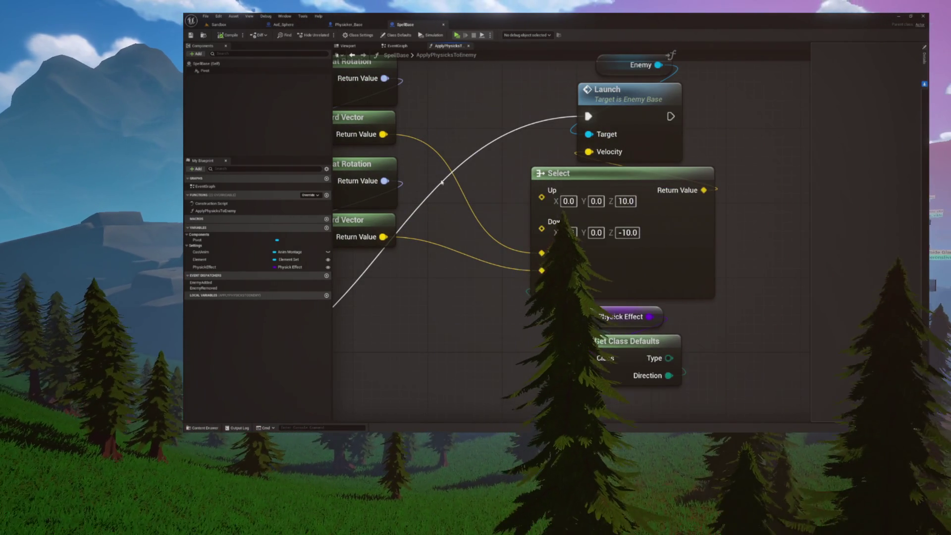
drag(382, 150, 473, 175)
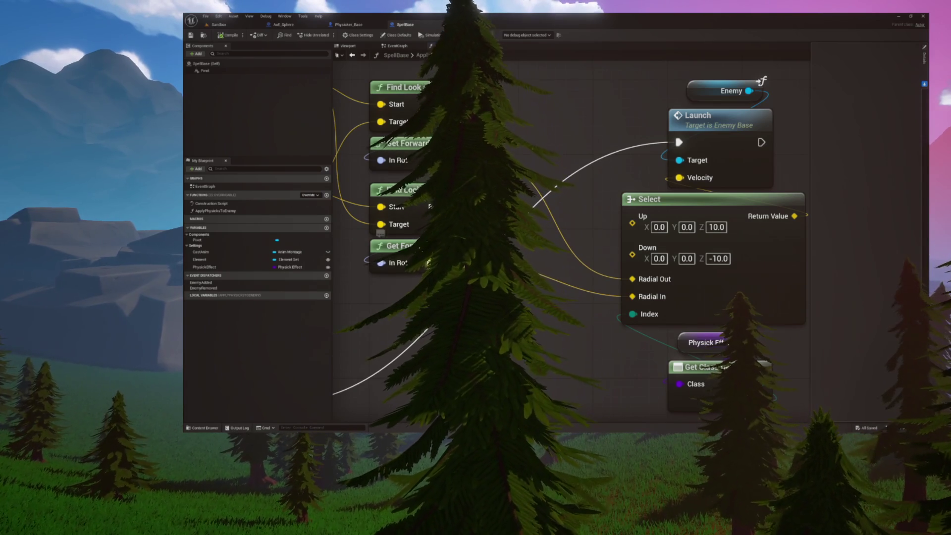
drag(633, 296, 488, 262)
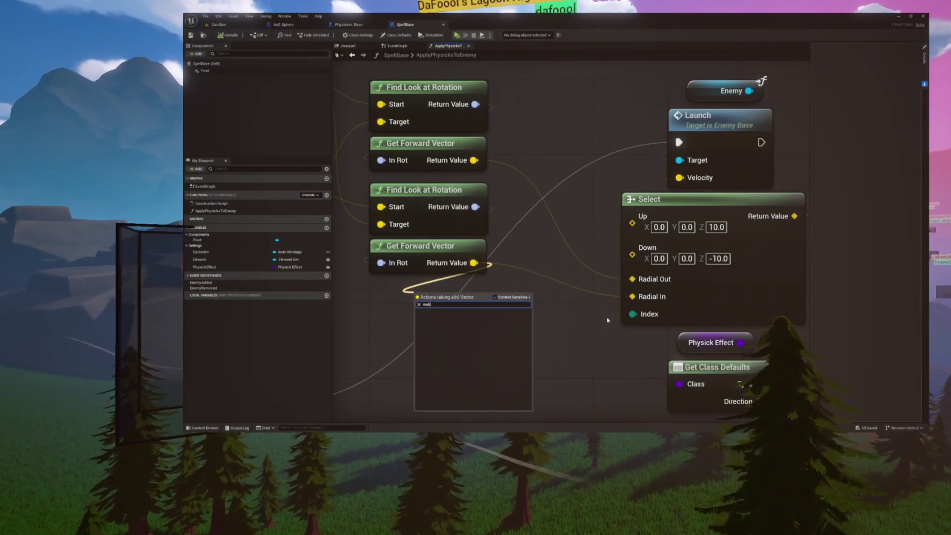
Feed Select's Radial In through a Multiply node whose second input is a float 10.0.
text(multi)
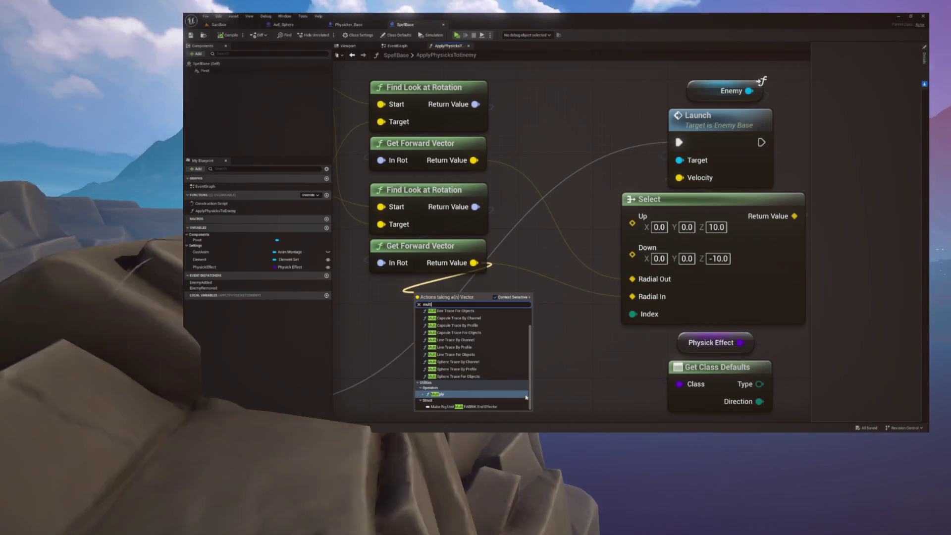
click(461, 374)
drag(506, 294, 451, 285)
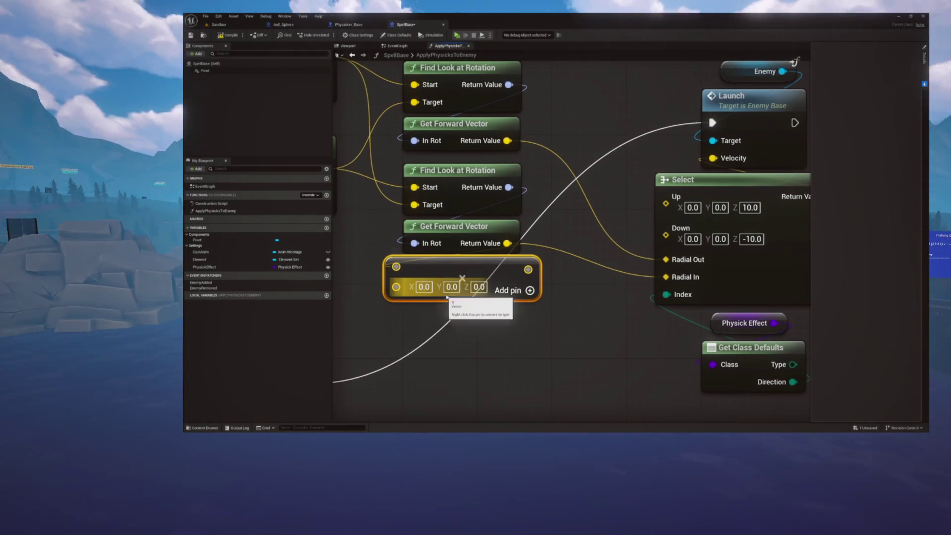
mouse_move(503, 263)
mouse_down()
mouse_move(569, 277)
mouse_move(605, 266)
mouse_up()
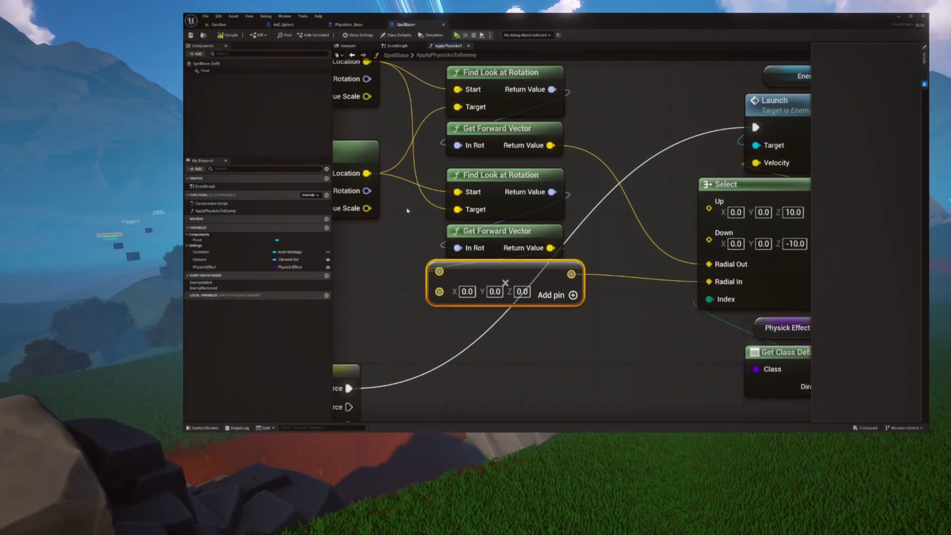
drag(508, 177, 507, 224)
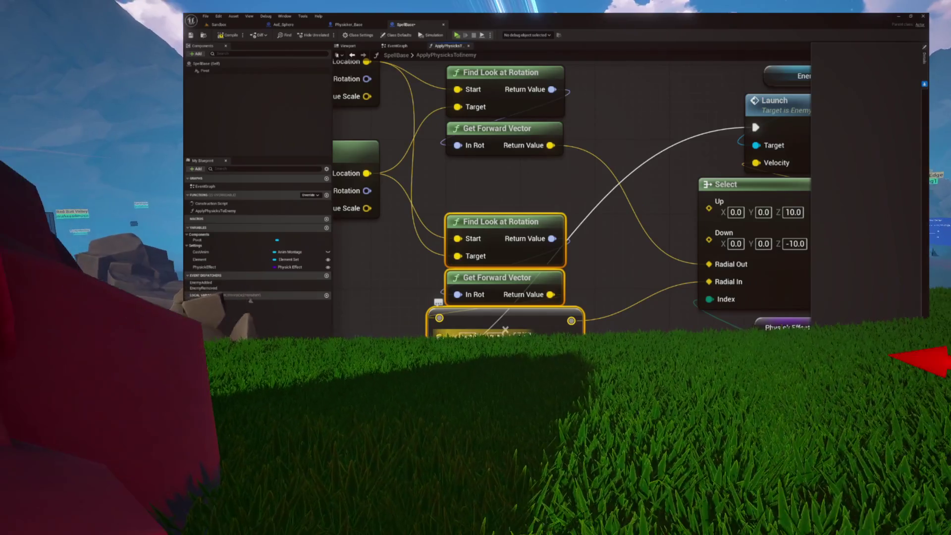
right_click(448, 337)
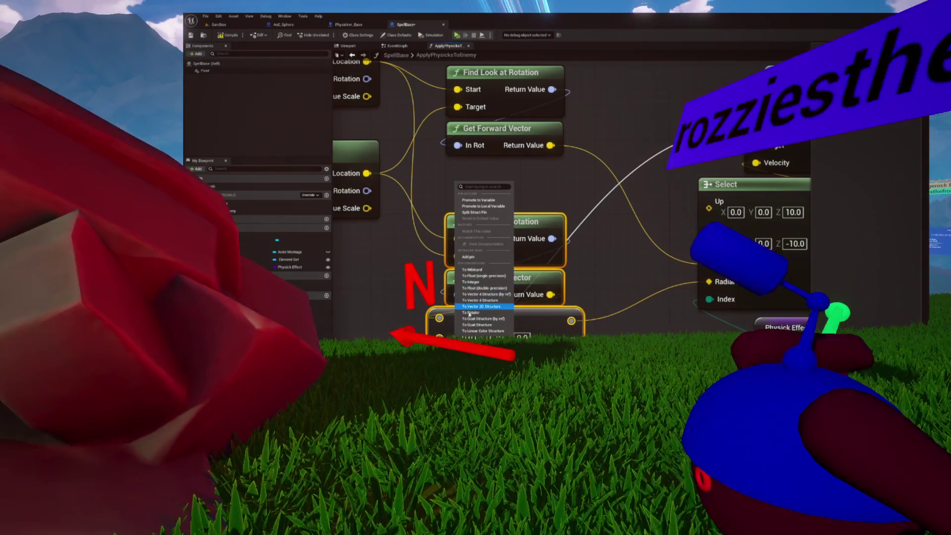
click(468, 275)
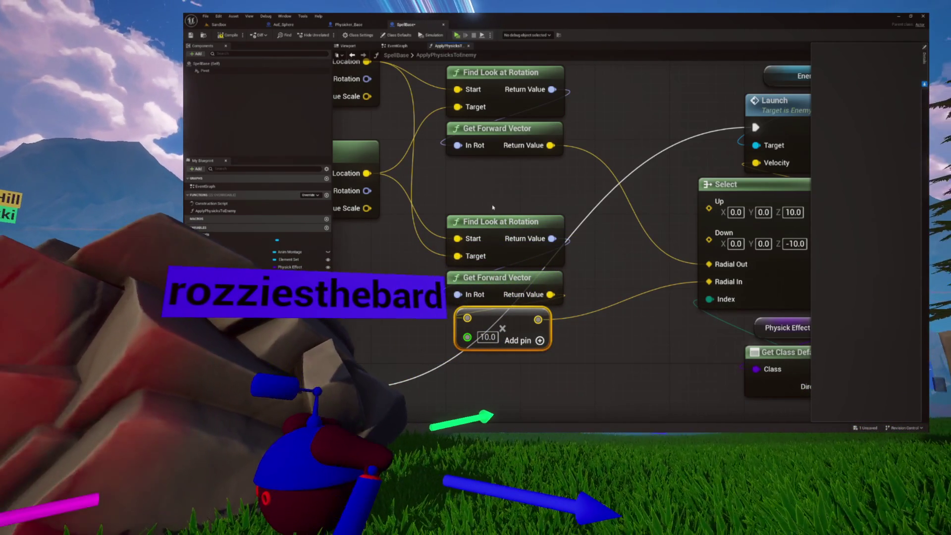
Paste a second Multiply for Radial Out, compile SpellBase, and start a Play-In-Editor test.
key(ctrl+v)
mouse_move(583, 178)
mouse_down()
mouse_move(455, 172)
mouse_move(644, 208)
mouse_move(709, 263)
mouse_up()
mouse_move(519, 182)
mouse_down()
mouse_move(555, 182)
mouse_move(493, 181)
mouse_up()
click(234, 37)
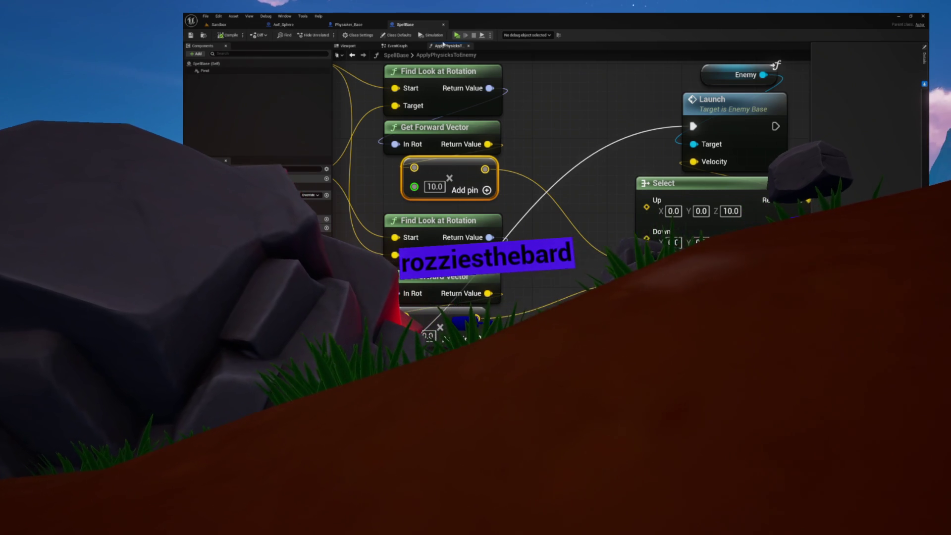
click(456, 36)
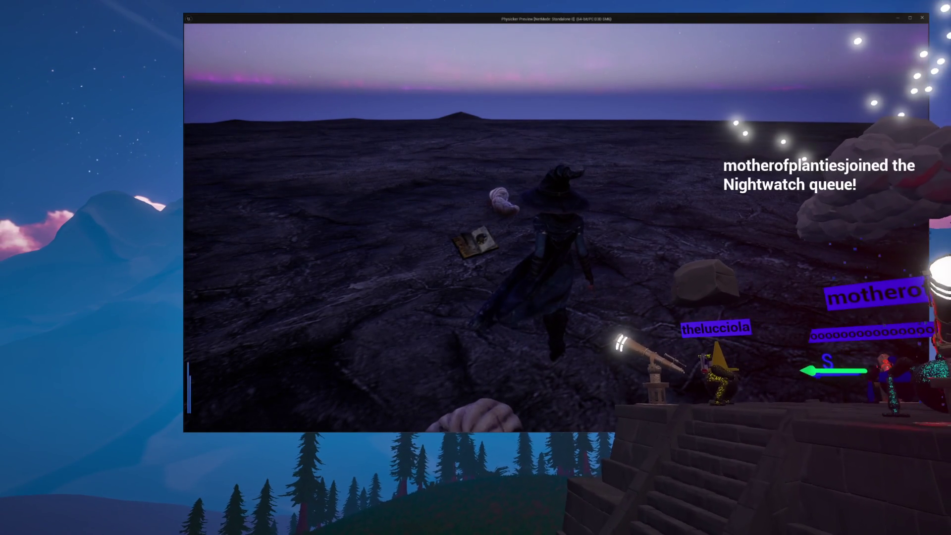
Close the game preview and return to AoE_Sphere's event graph with its Apply Physicks to Enemy call.
key(Escape)
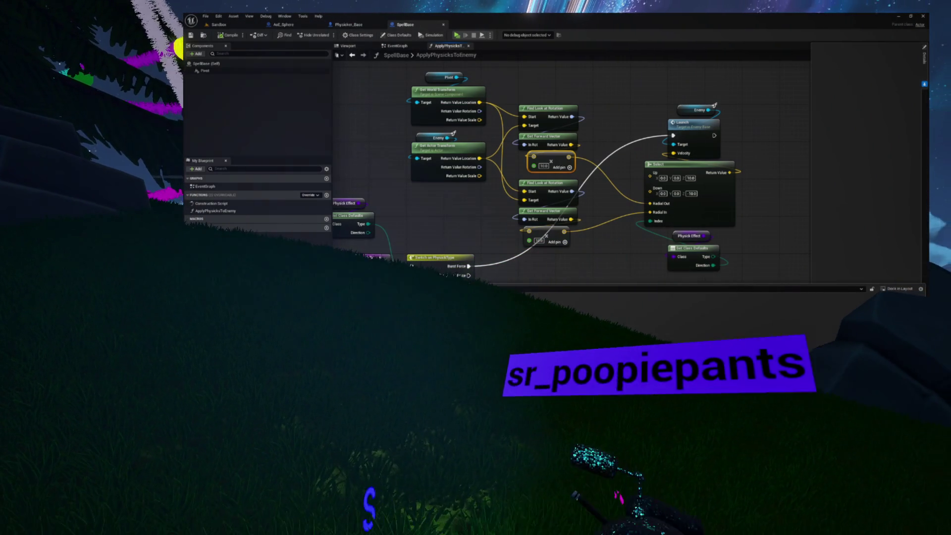
key(alt+Left)
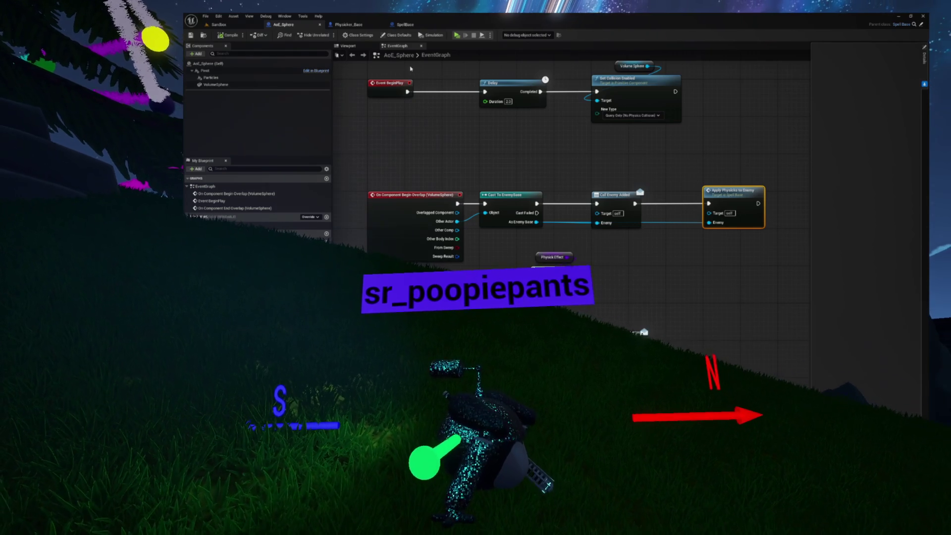
Move the SpellBase tab beside Sandbox to bring up its ApplyPhysicksToEnemy graph.
drag(407, 25, 315, 24)
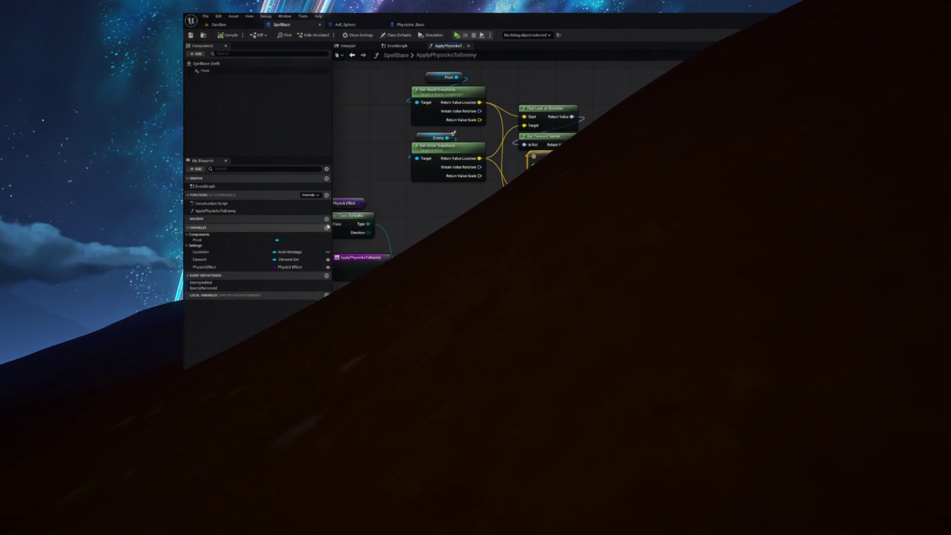
Add a Power variable to SpellBase, place it in the Settings category, and compile.
click(198, 252)
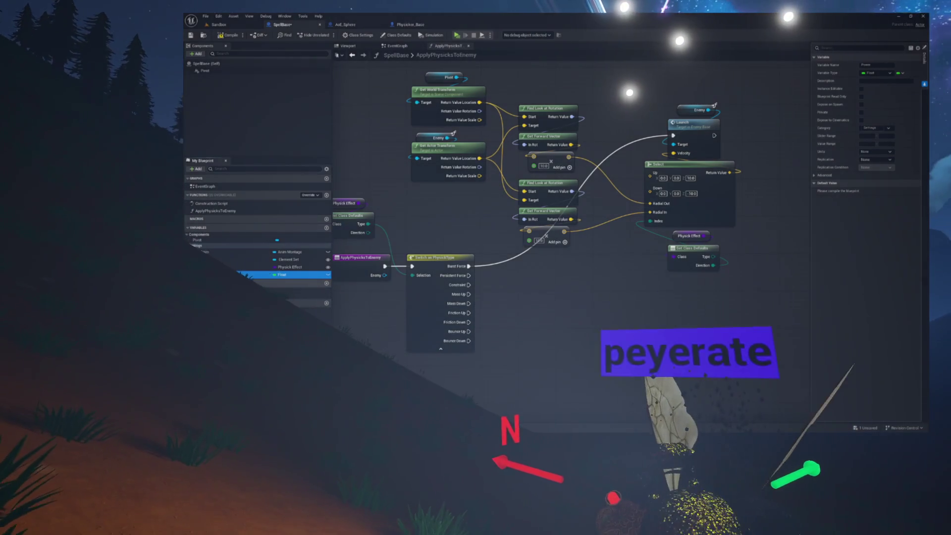
drag(201, 247, 201, 248)
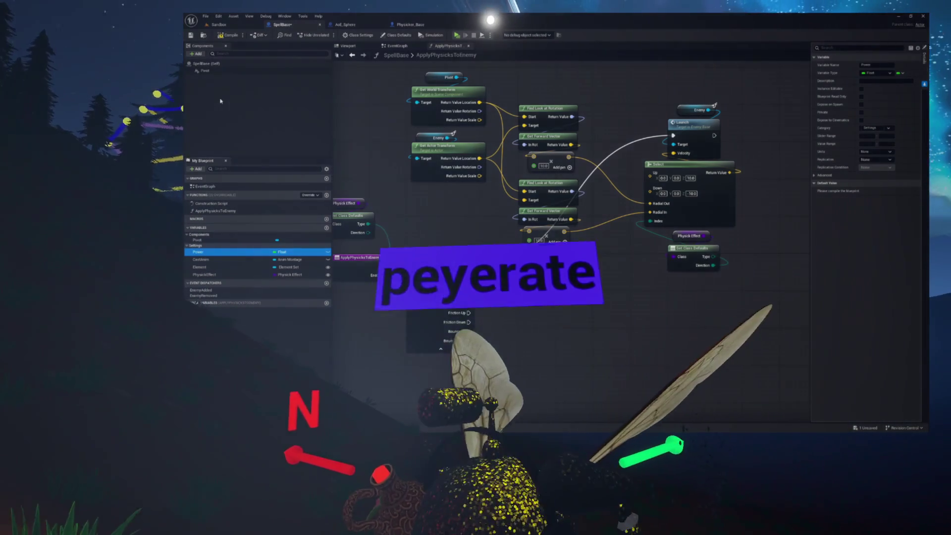
key(ctrl+s)
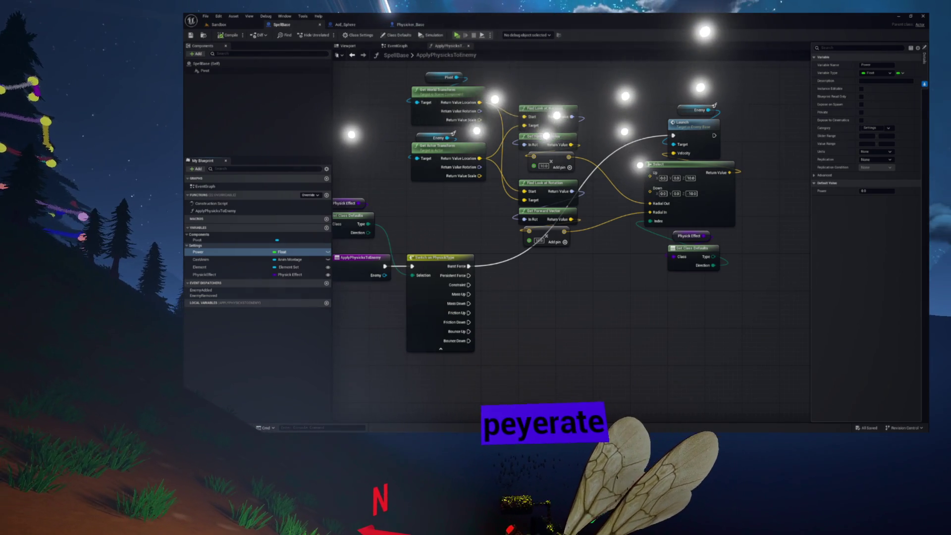
Give Power a default value of 10.0, make it instance editable, and compile and save.
click(872, 191)
text(100)
key(Return)
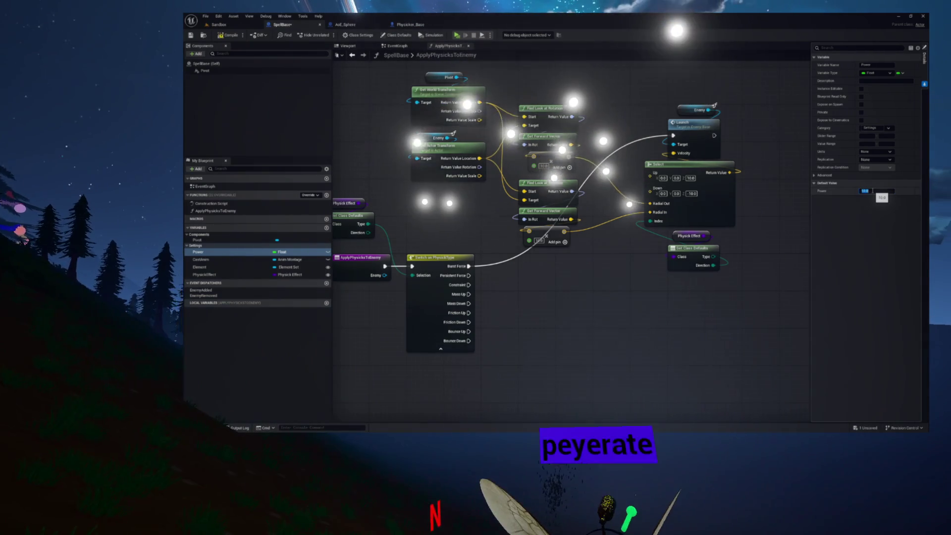
click(227, 35)
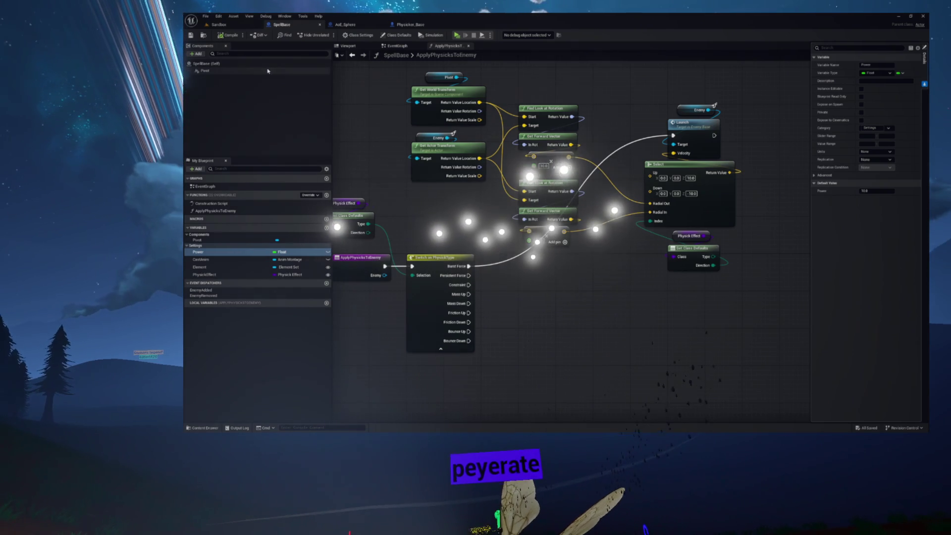
click(328, 251)
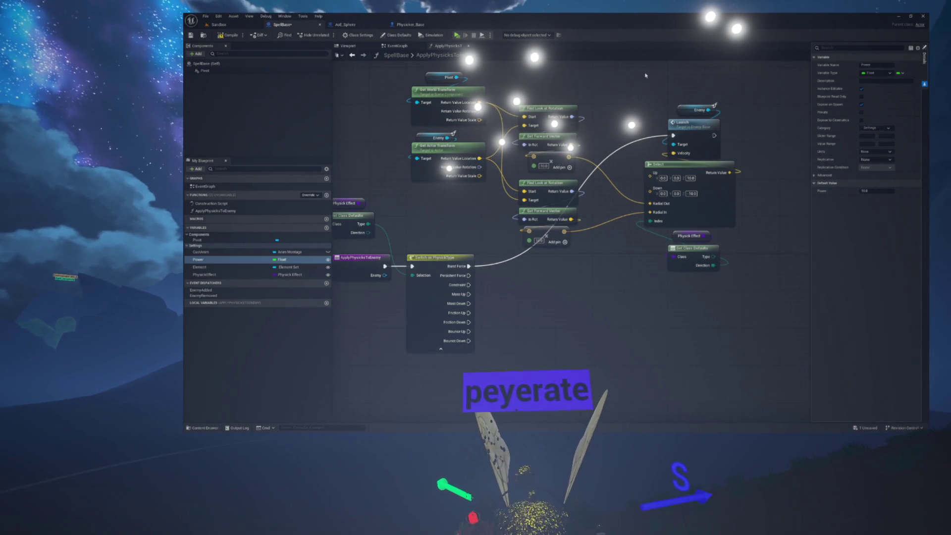
click(227, 37)
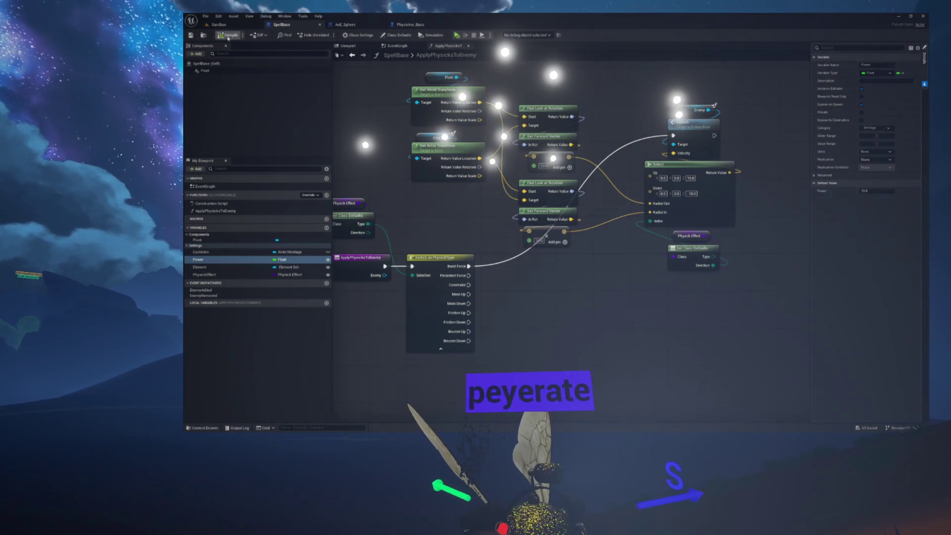
Check the Element and PhysickEffect variable types without changing them, then bring Physicker_Base forward.
key(ctrl+space)
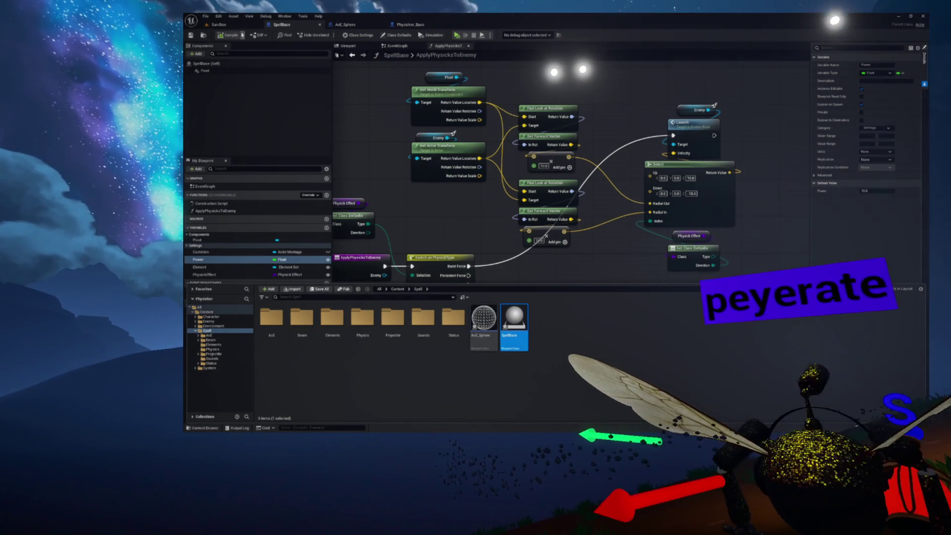
click(201, 267)
click(204, 275)
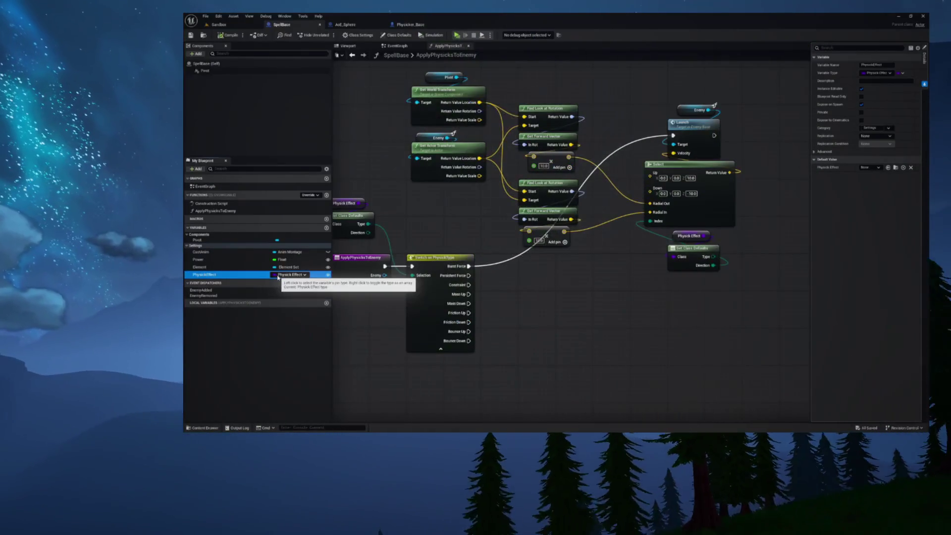
click(278, 276)
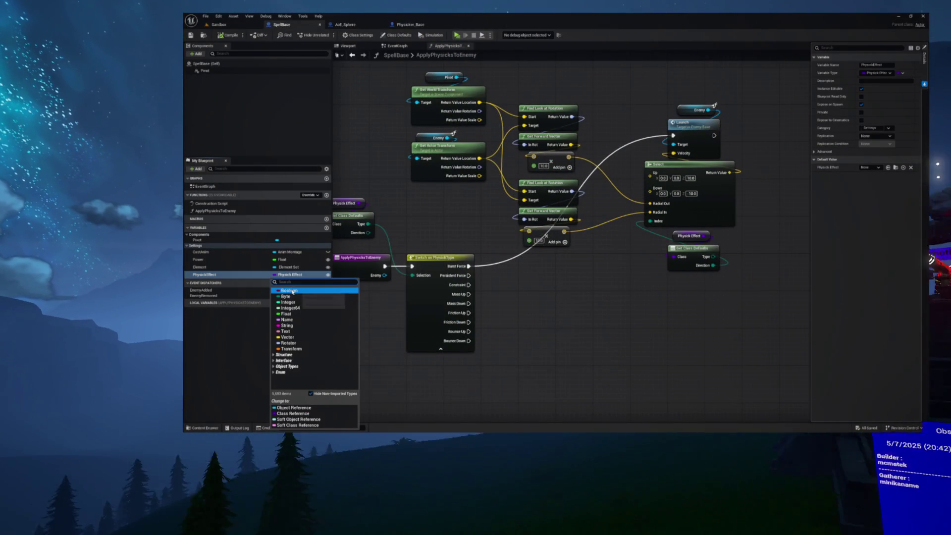
click(200, 267)
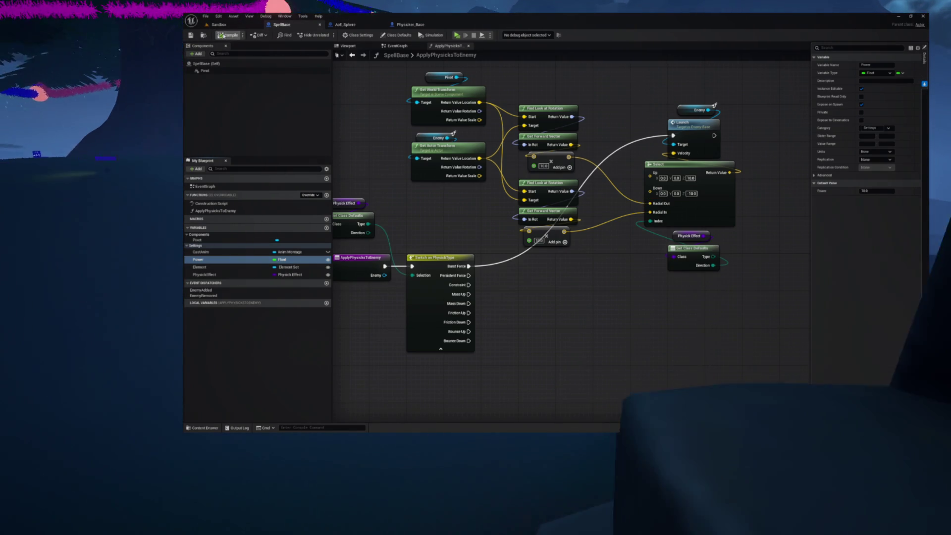
click(408, 24)
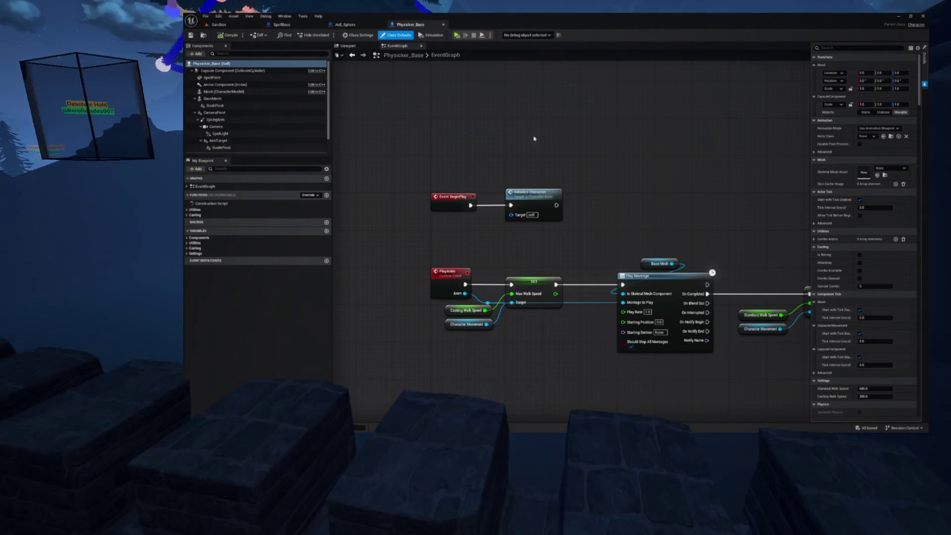
Open Physicker_Base's CastSpell function graph from the Casting group and frame the SpawnActor node.
click(190, 215)
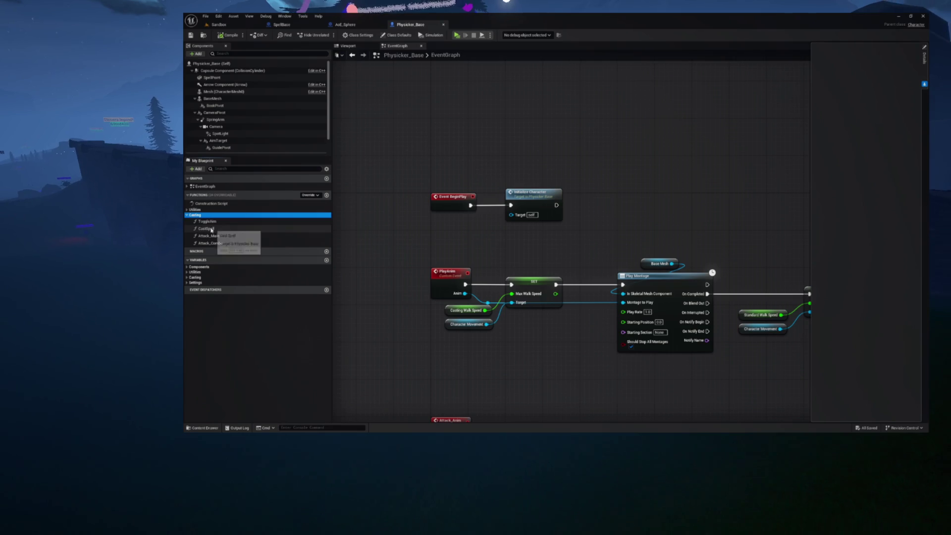
double_click(211, 229)
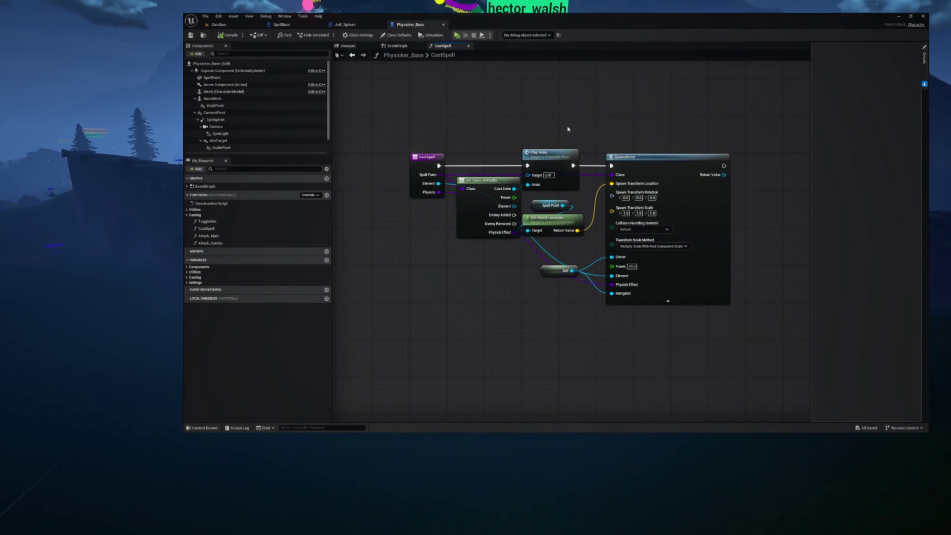
drag(575, 128, 522, 118)
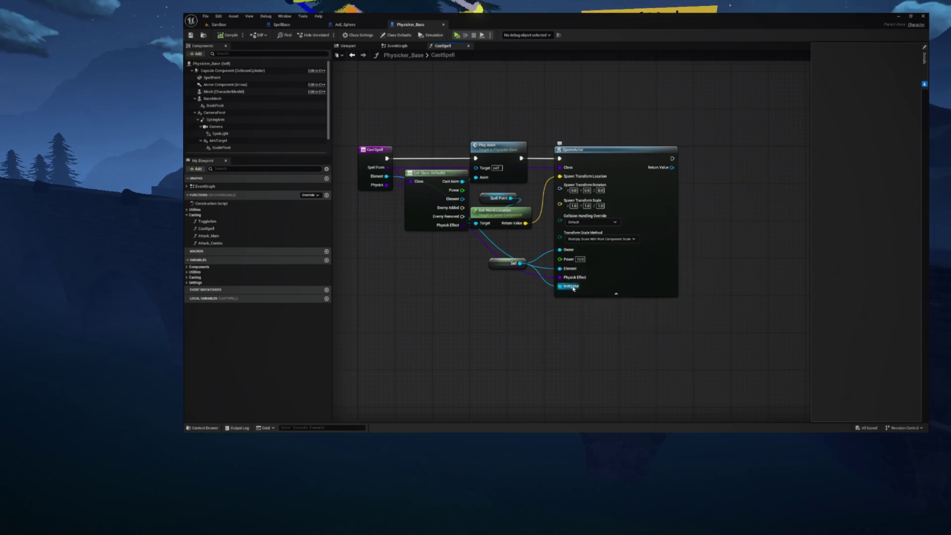
scroll(577, 282, up, 4)
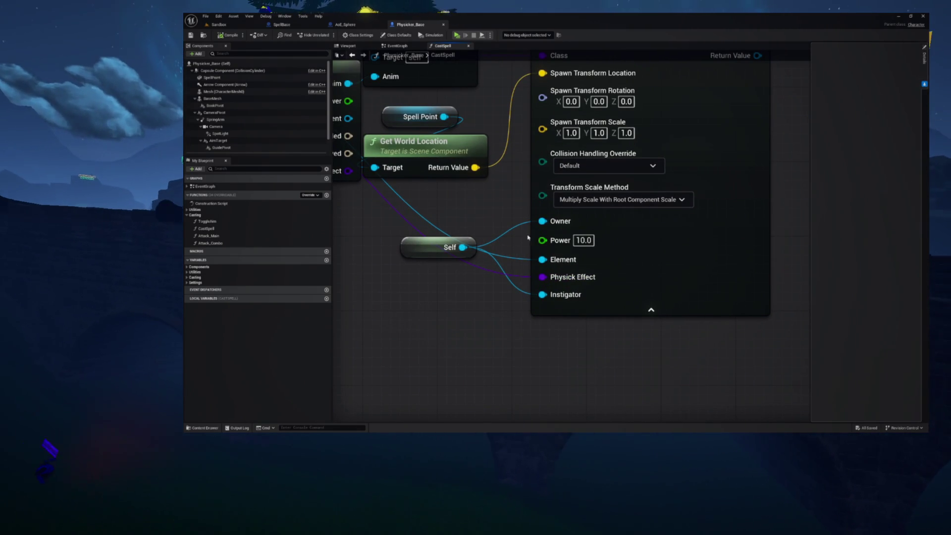
scroll(487, 215, down, 4)
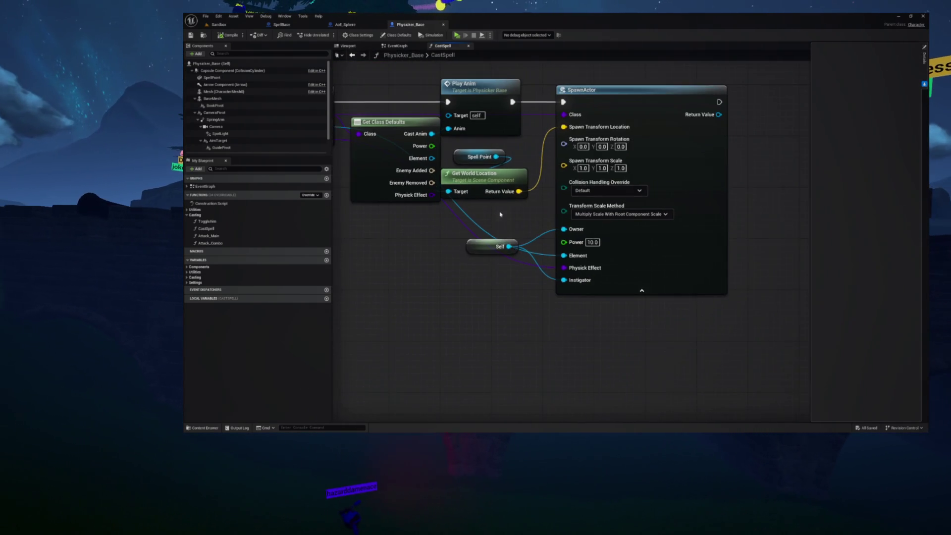
drag(535, 236, 557, 246)
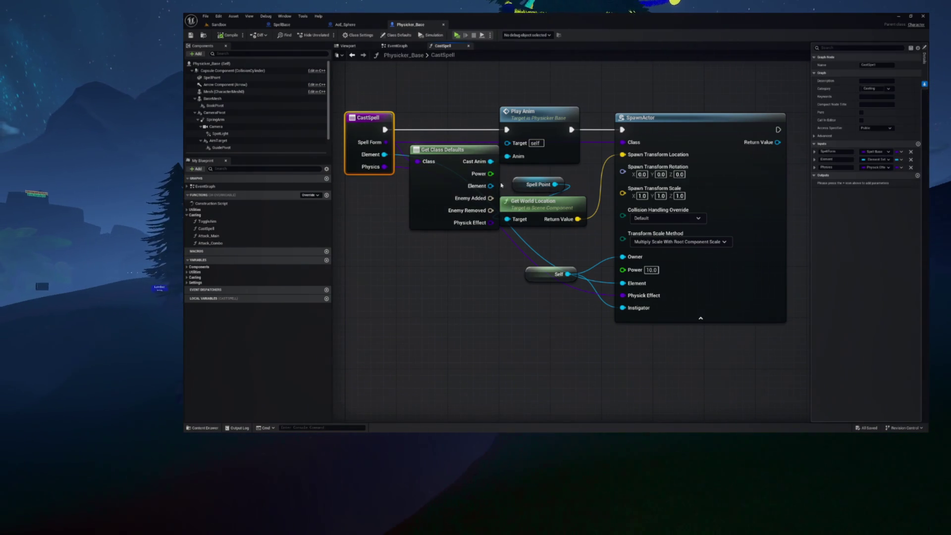
Wire a new CastSpell Power input into SpawnActor's Power and save Physicker_Base.
drag(390, 185, 376, 168)
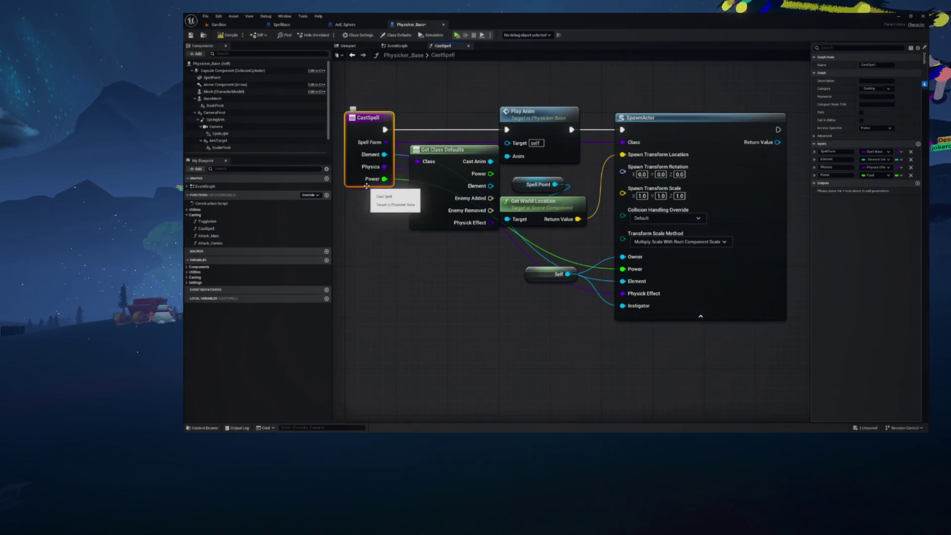
key(ctrl+s)
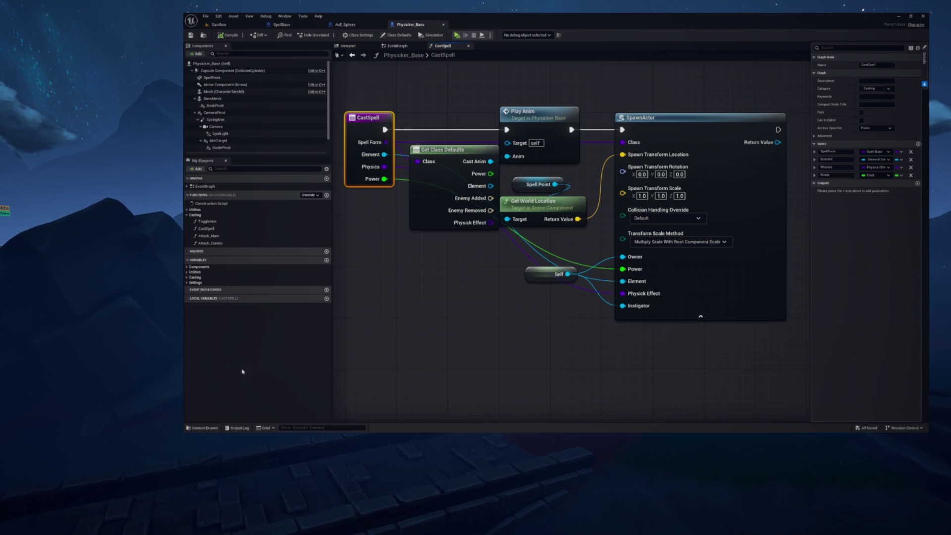
click(204, 427)
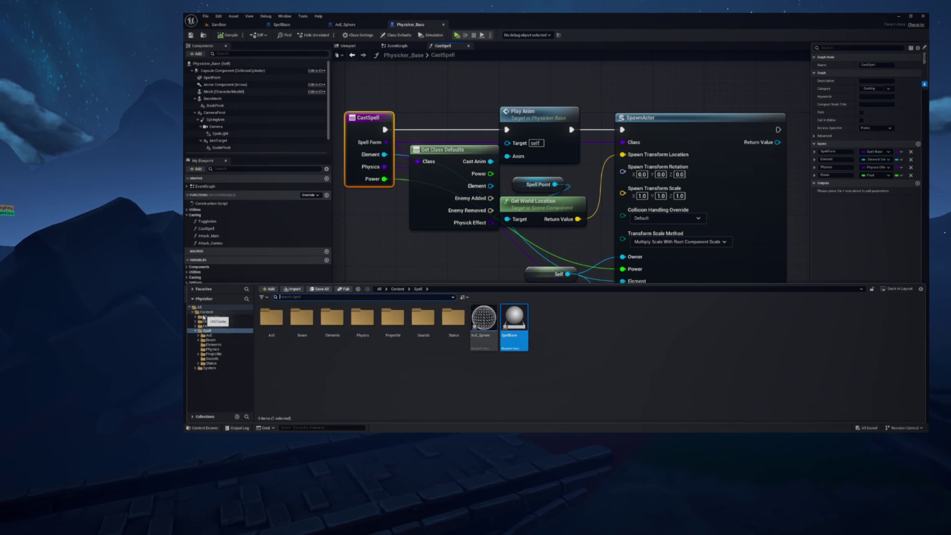
From Character > Weapons open WeaponBase and SpellBook, then pan WeaponBase's event graph into view.
click(227, 317)
double_click(394, 318)
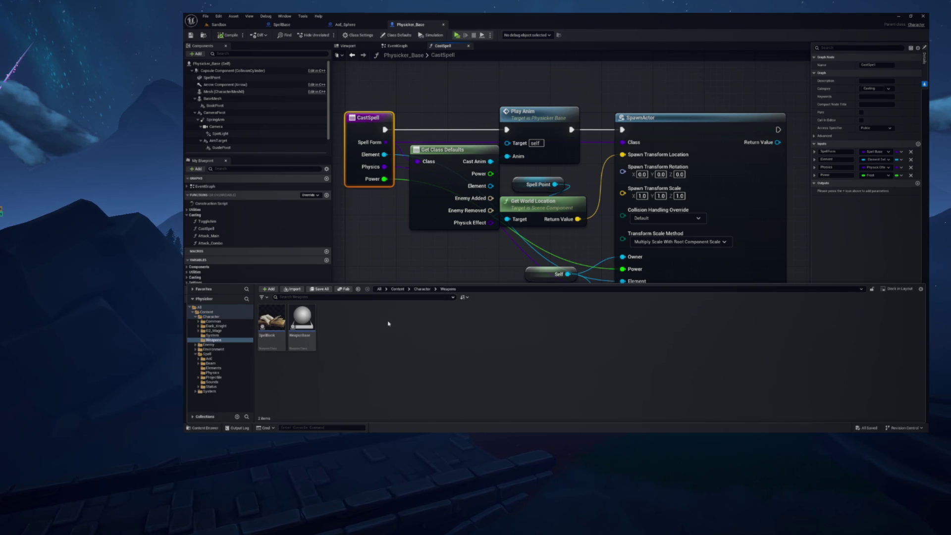
double_click(302, 319)
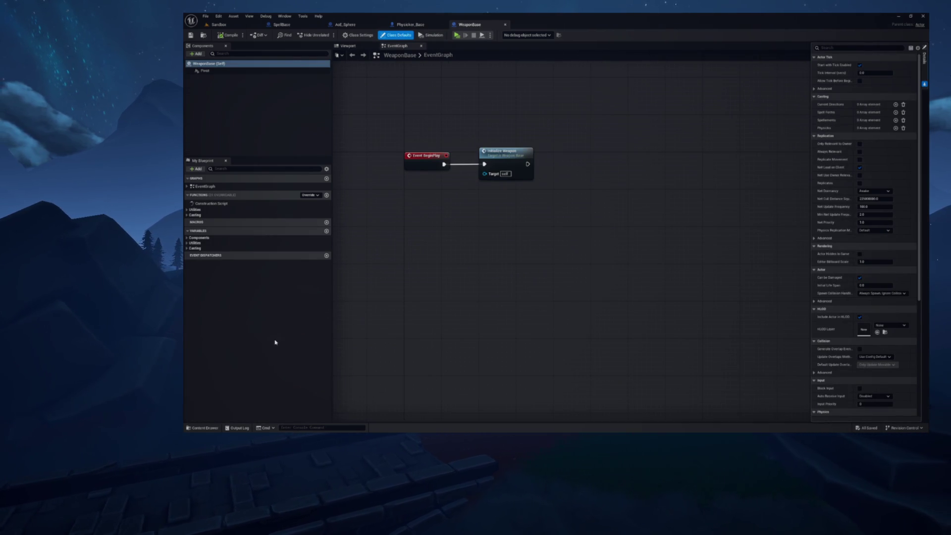
click(205, 427)
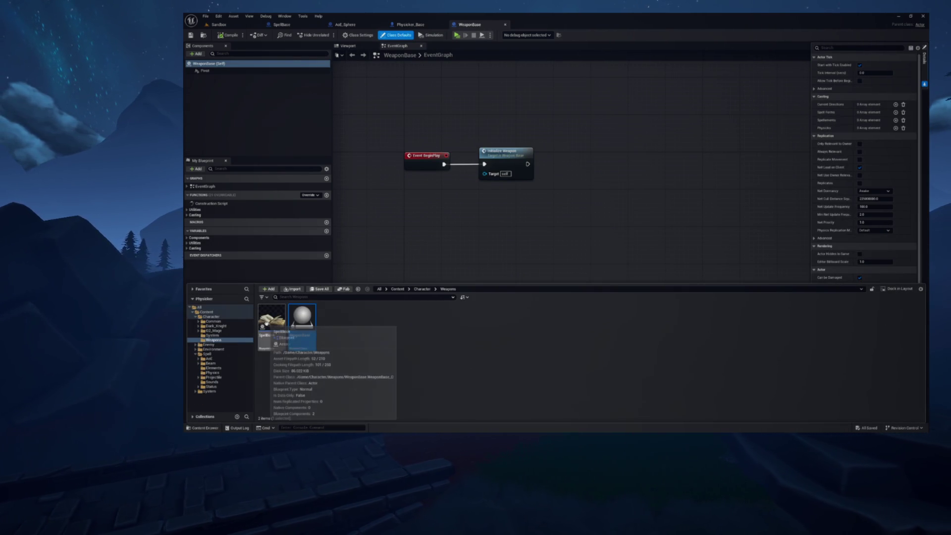
double_click(268, 321)
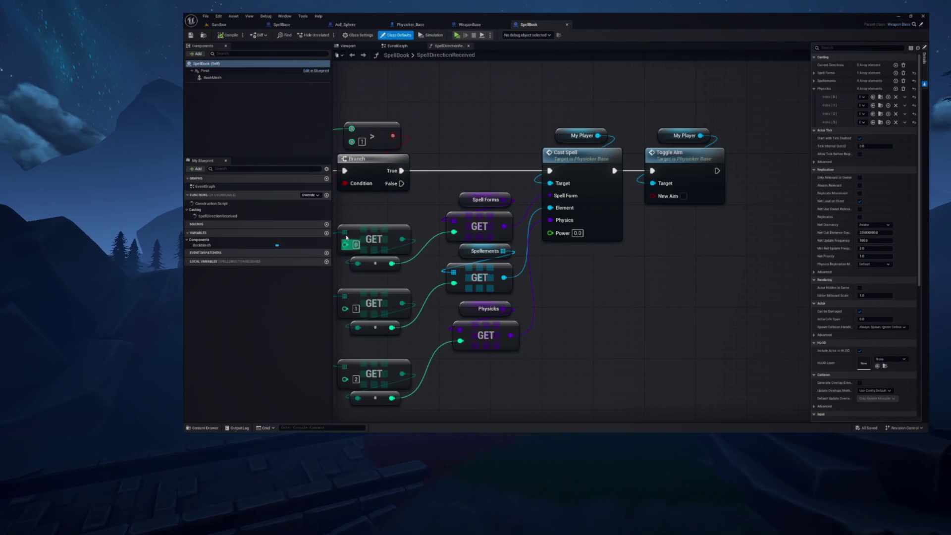
drag(505, 142, 716, 134)
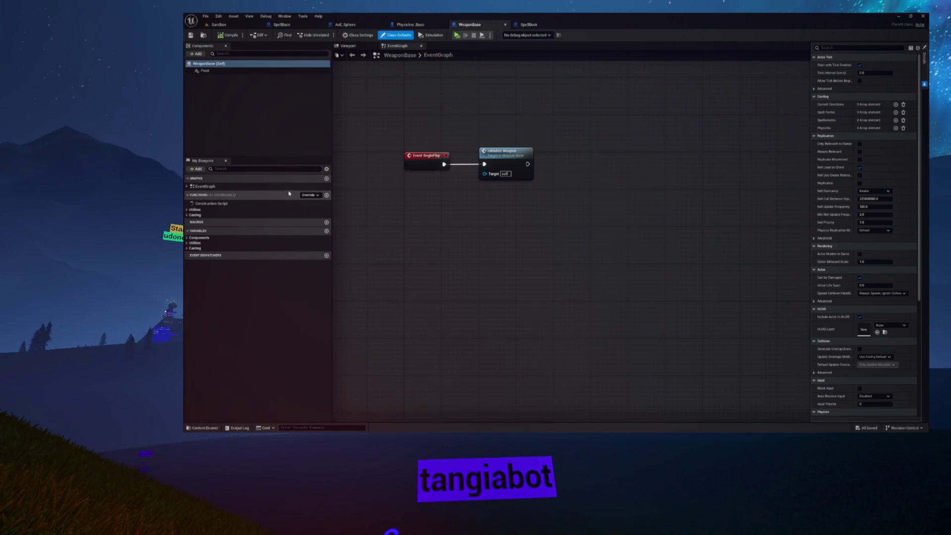
Add a Float variable ElementalPower to WeaponBase's Casting category and compile.
click(326, 231)
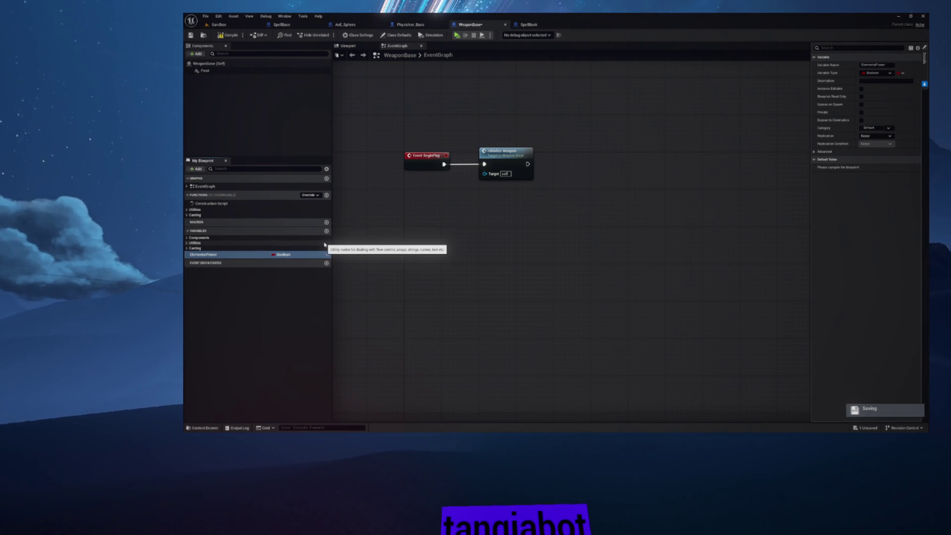
click(275, 255)
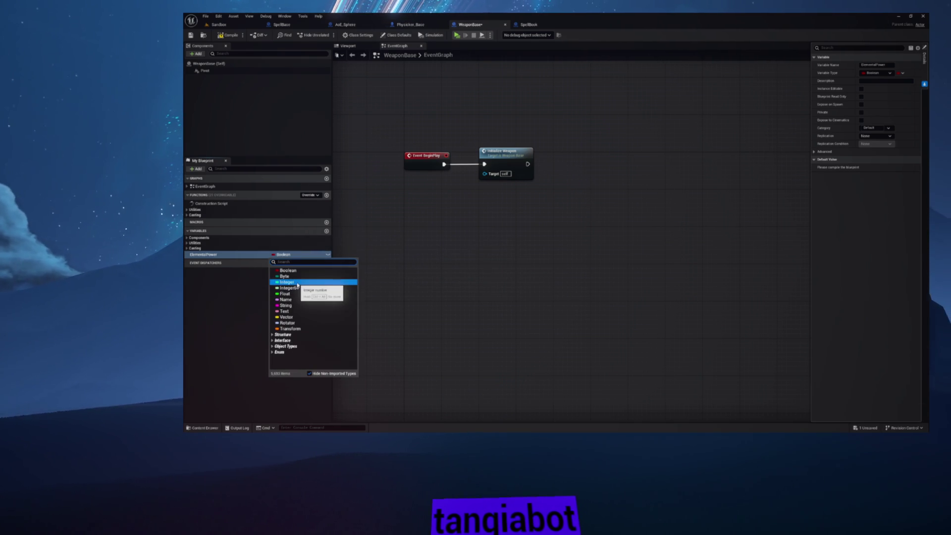
click(292, 294)
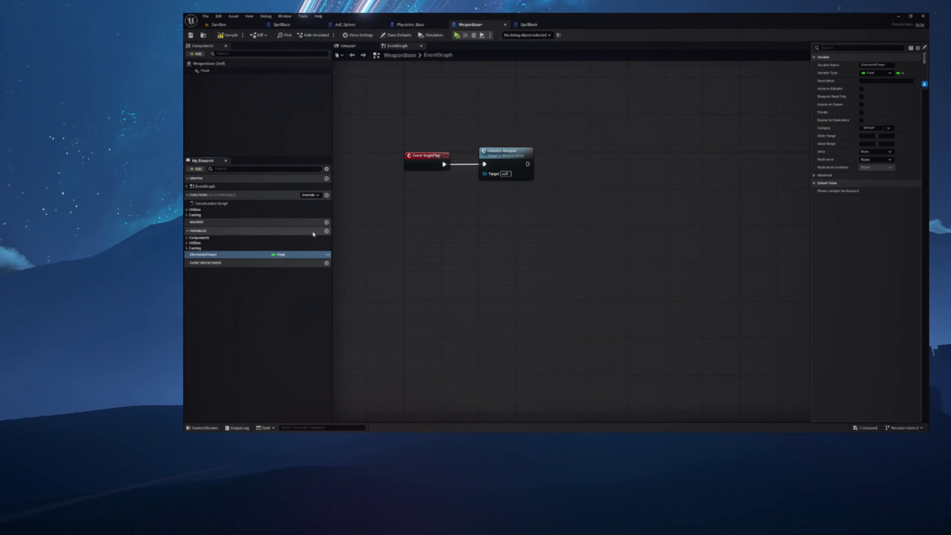
click(195, 247)
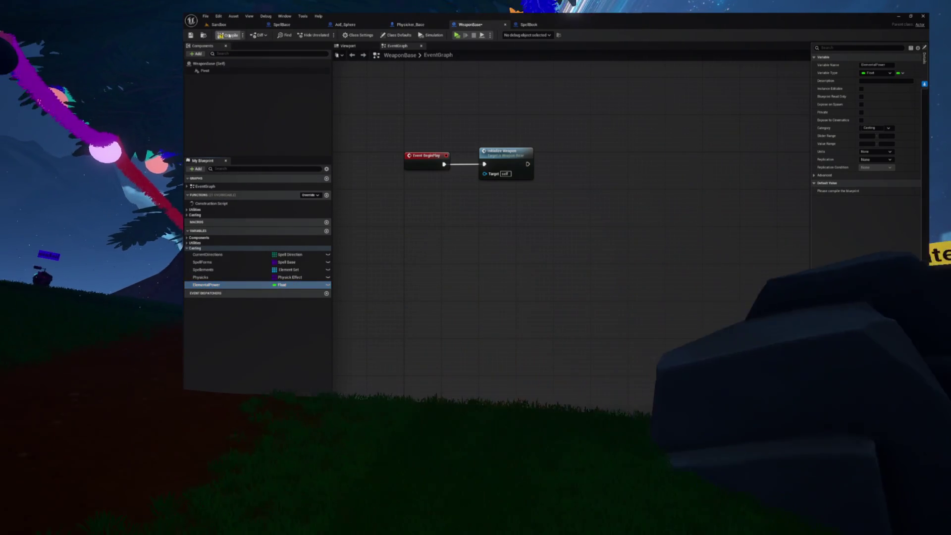
click(229, 36)
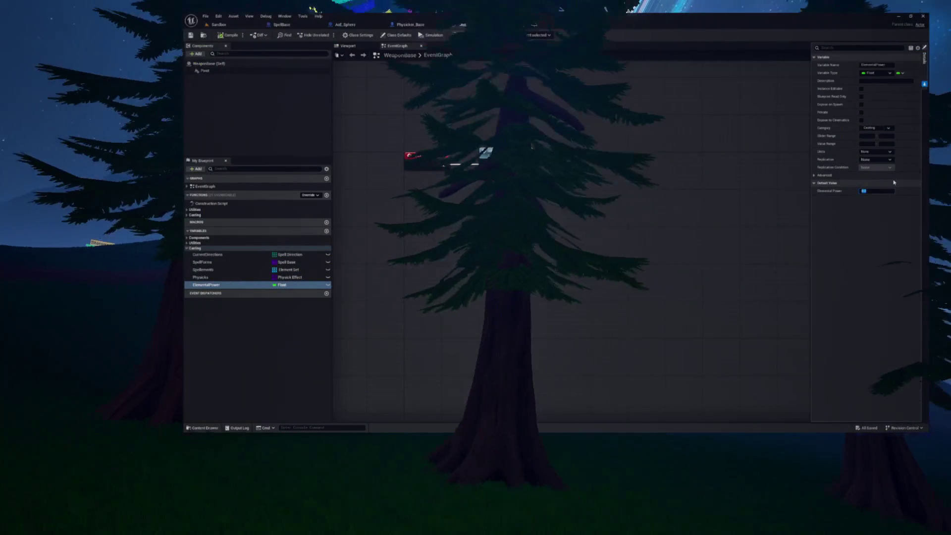
click(867, 191)
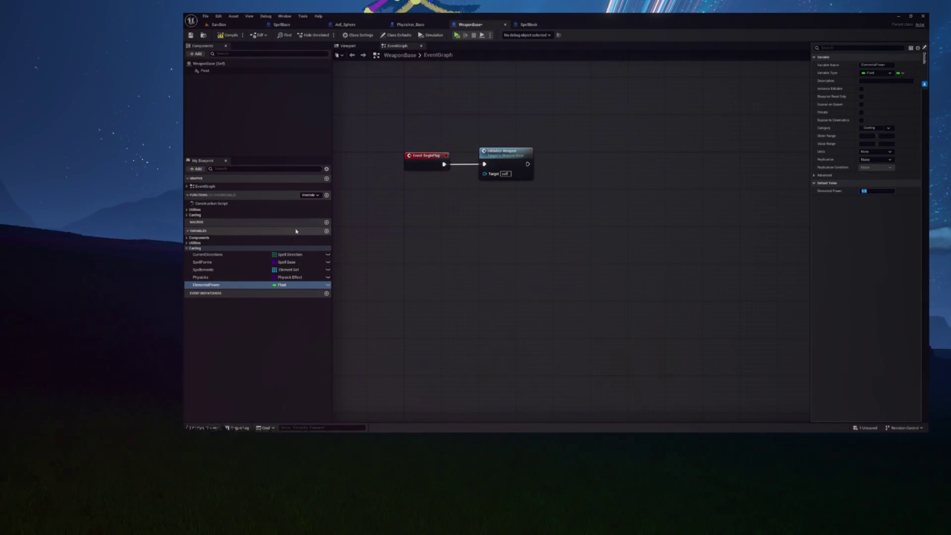
Add a second Float variable named PhysicksPower and save WeaponBase.
click(327, 231)
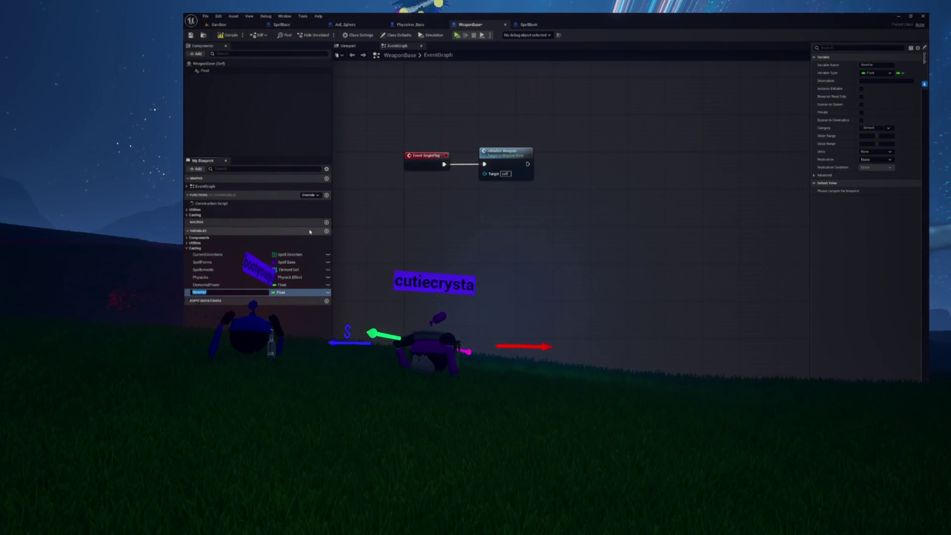
text(PhysicksPower)
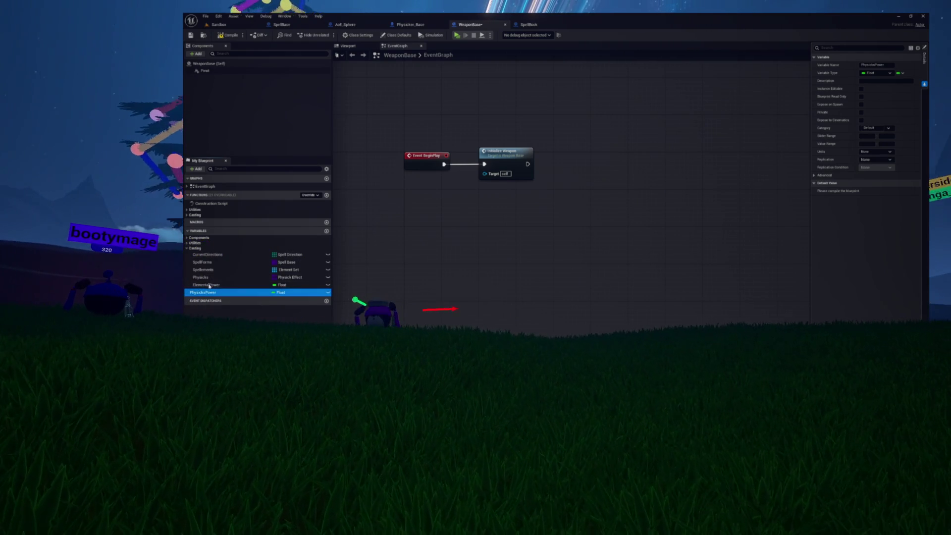
key(Return)
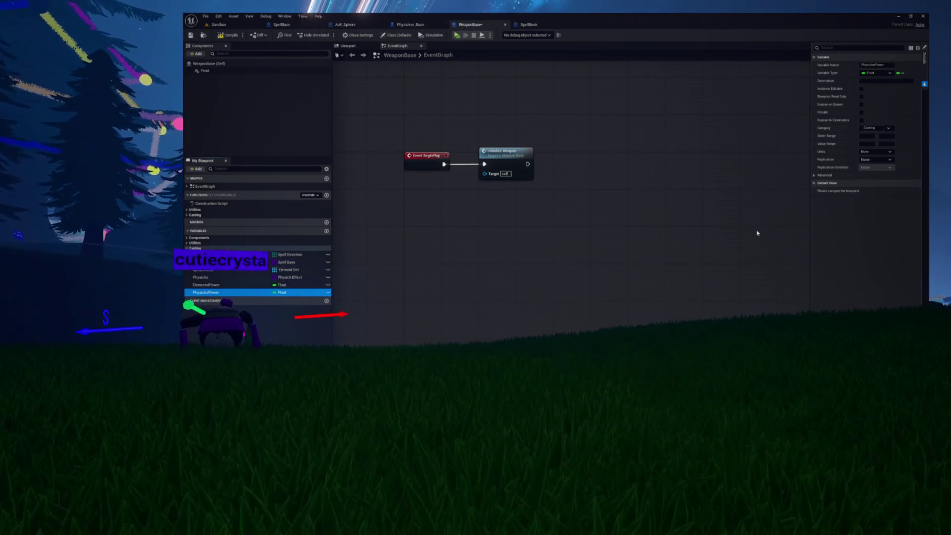
key(ctrl+s)
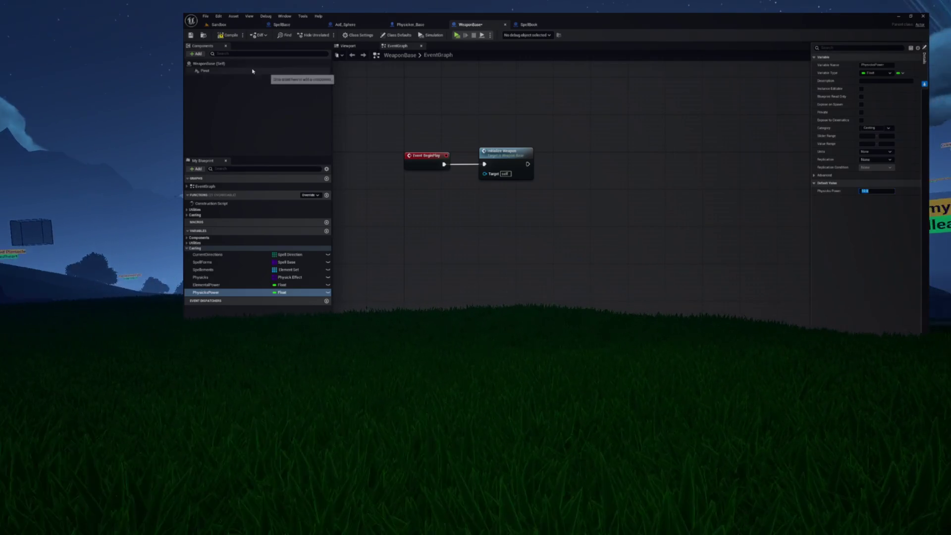
key(ctrl+s)
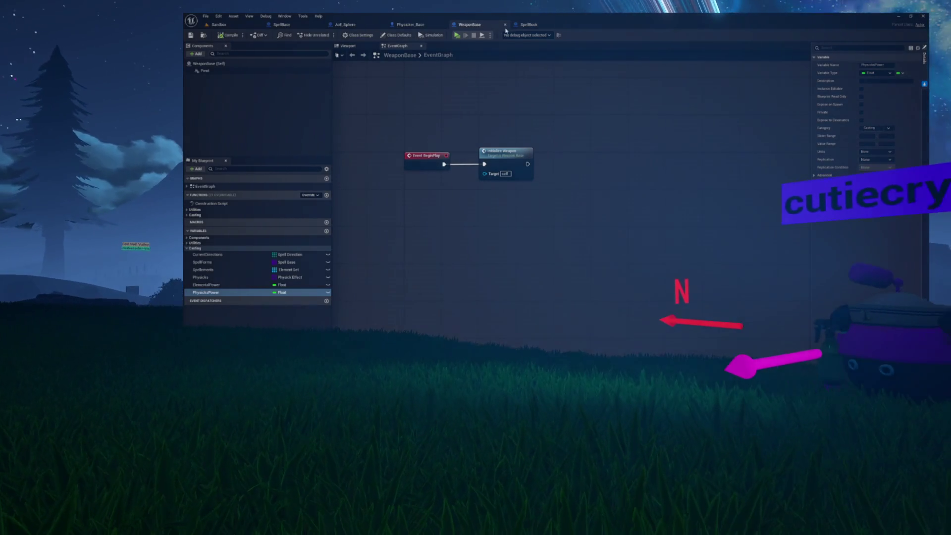
Tidy ApplyPhysicksToEnemy around the PhysicksPower node, then return to Physicker_Base's CastSpell graph.
click(282, 24)
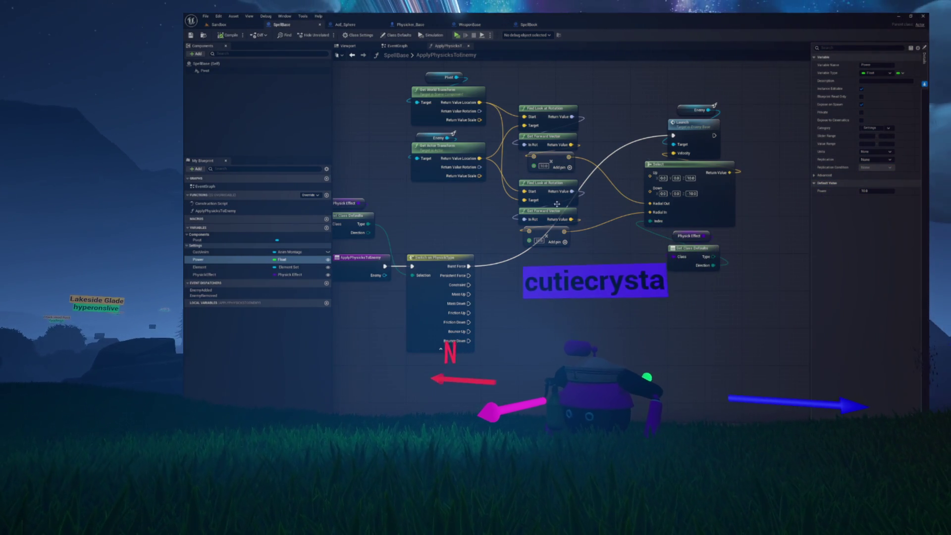
scroll(434, 208, up, 2)
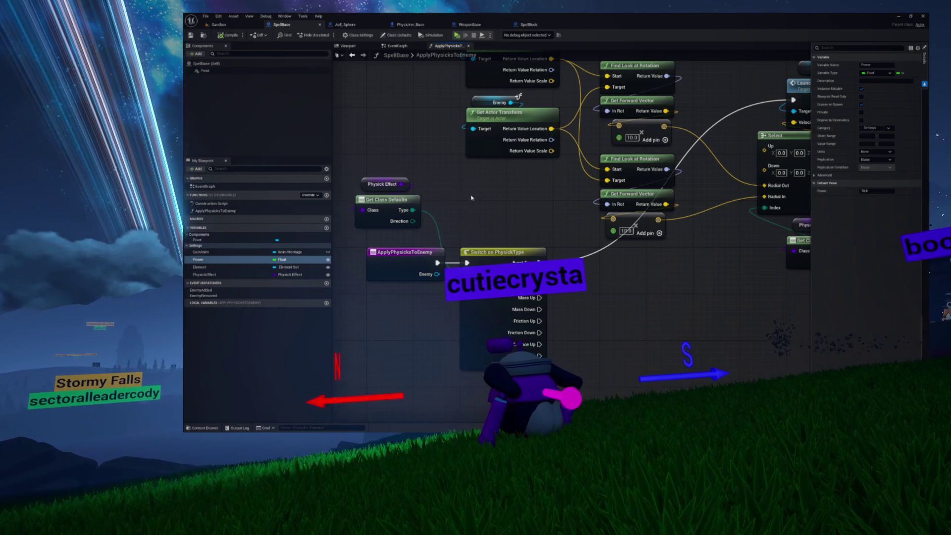
drag(470, 202, 438, 210)
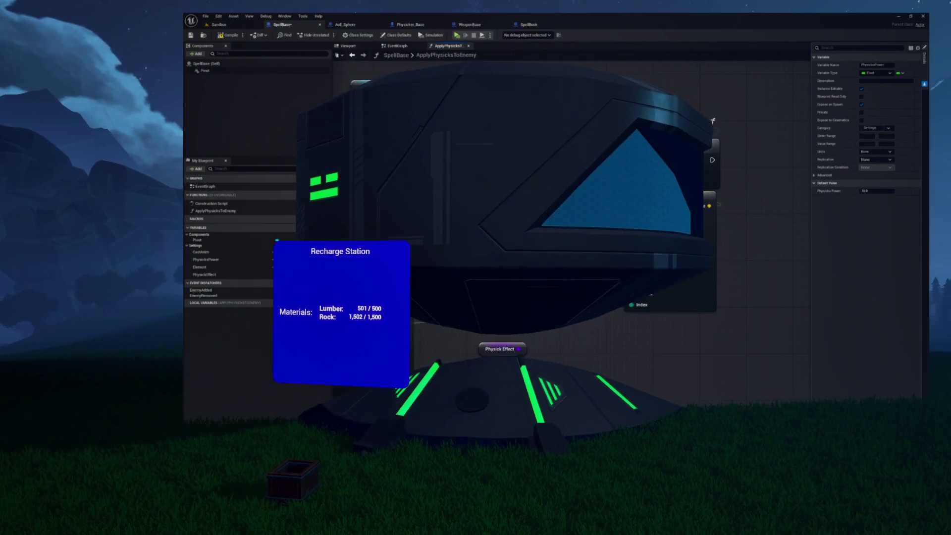
drag(573, 242, 574, 254)
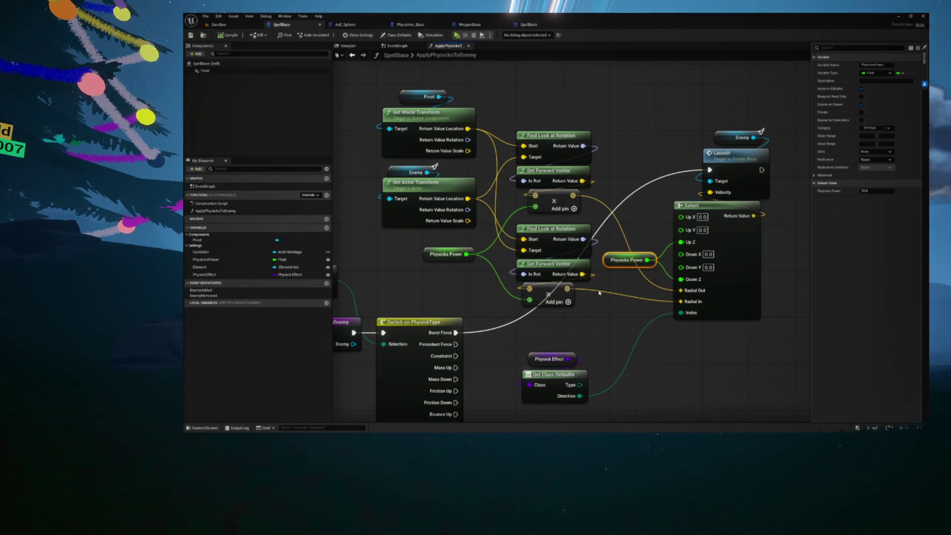
mouse_move(596, 278)
mouse_down()
mouse_move(596, 238)
mouse_move(573, 199)
mouse_up()
mouse_move(666, 300)
mouse_down()
mouse_move(731, 313)
mouse_move(675, 365)
mouse_up()
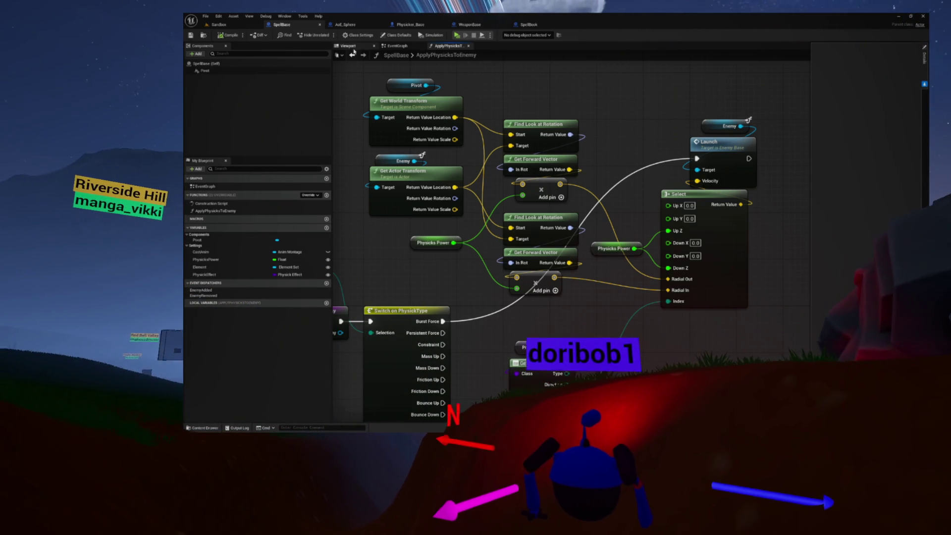
click(345, 24)
click(411, 24)
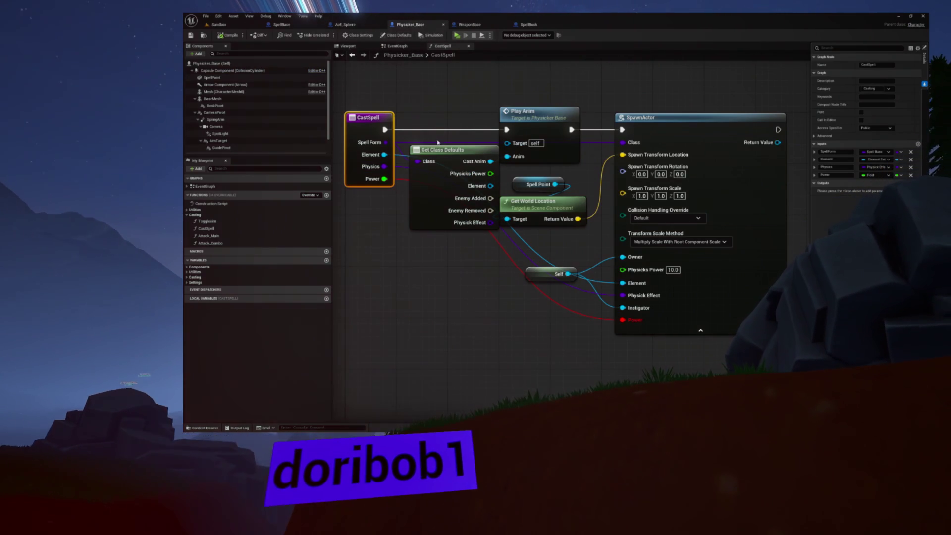
click(470, 24)
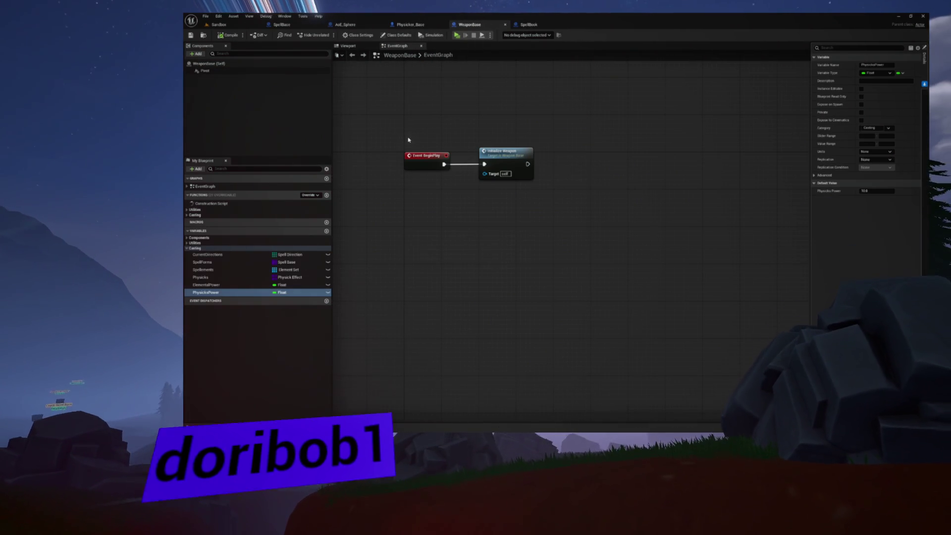
click(196, 215)
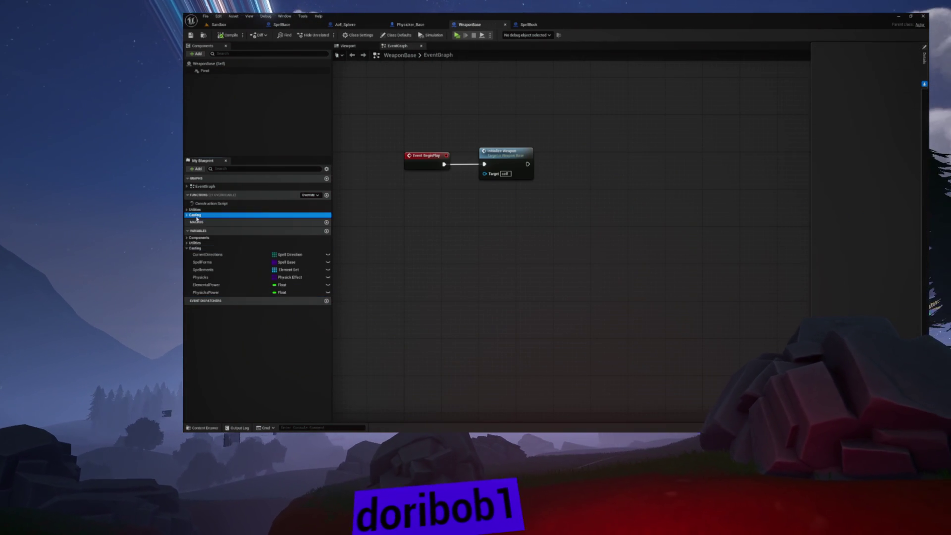
click(186, 215)
double_click(218, 220)
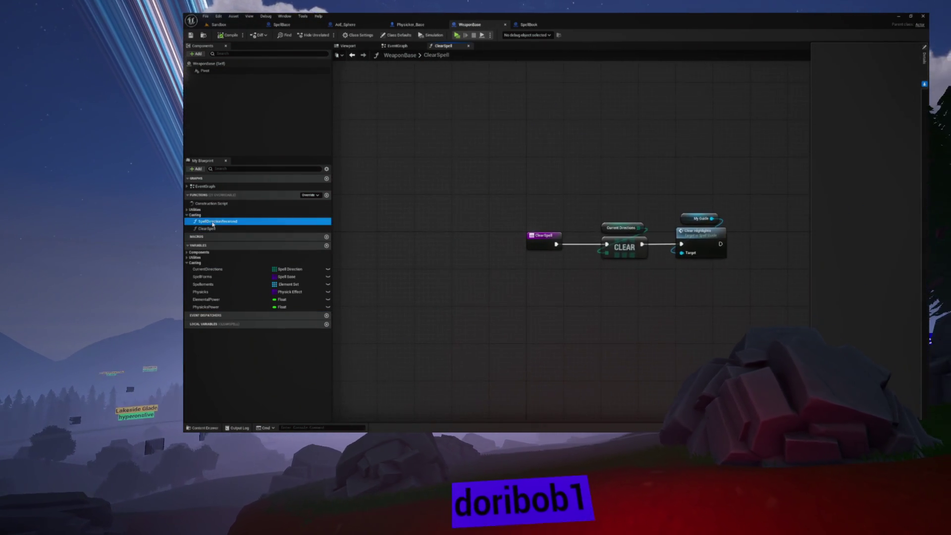
click(515, 46)
click(468, 46)
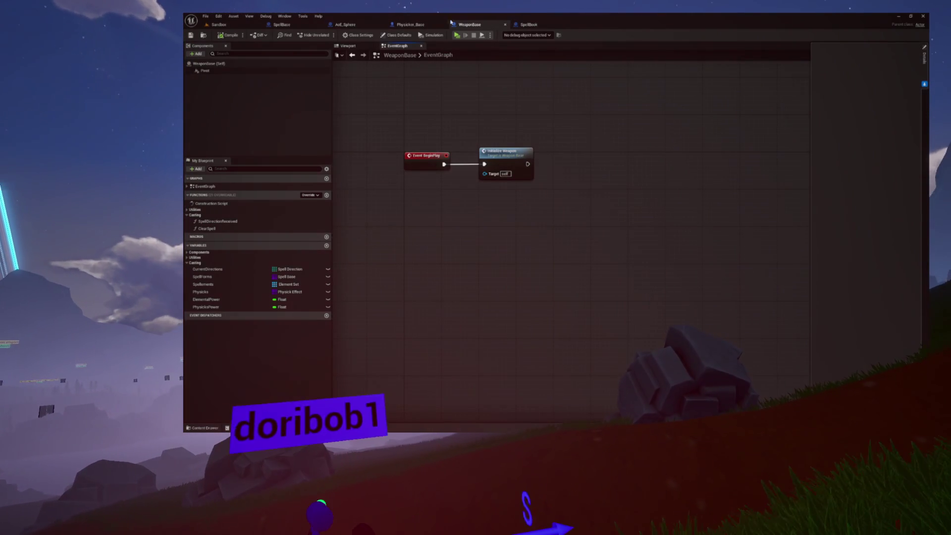
click(282, 24)
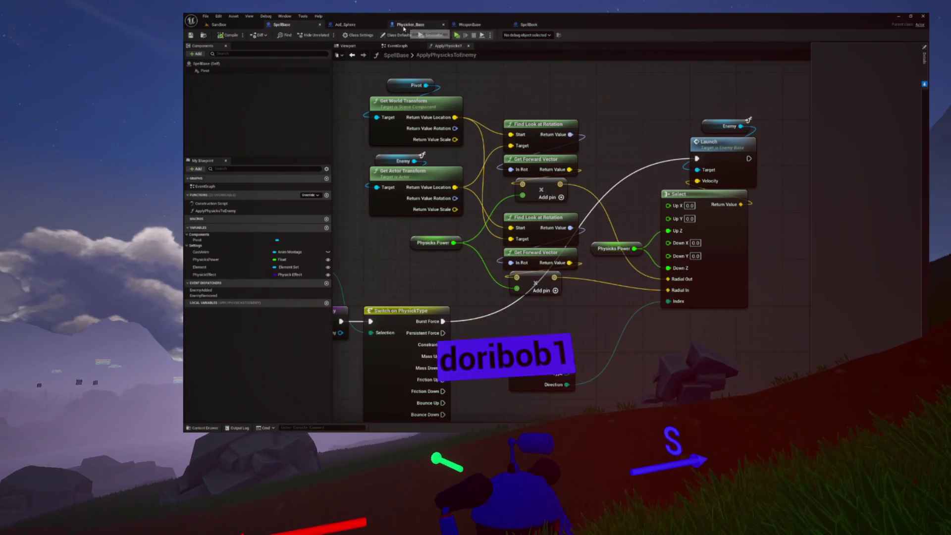
click(403, 26)
right_click(360, 117)
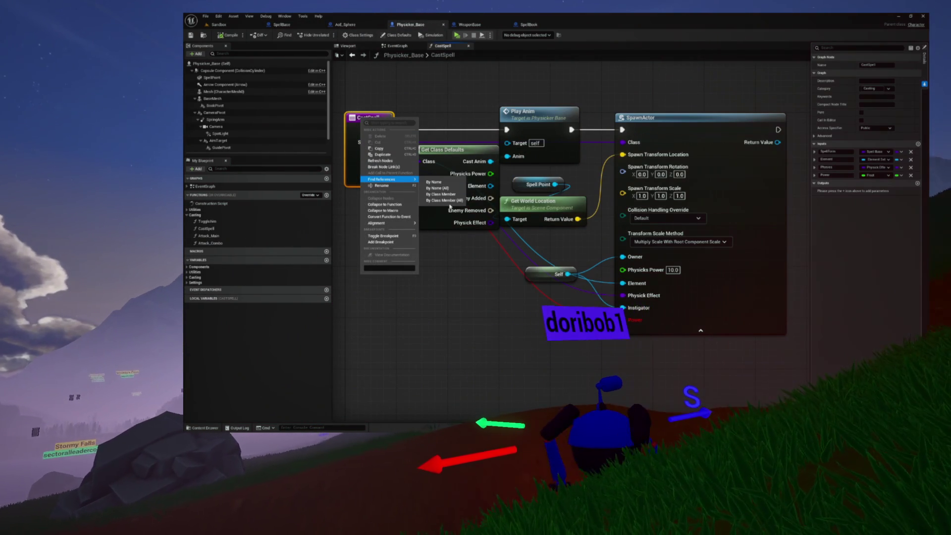
Search all CastSpell references, open SpellBook's SpellDirectionReceived result, and close the search.
click(448, 201)
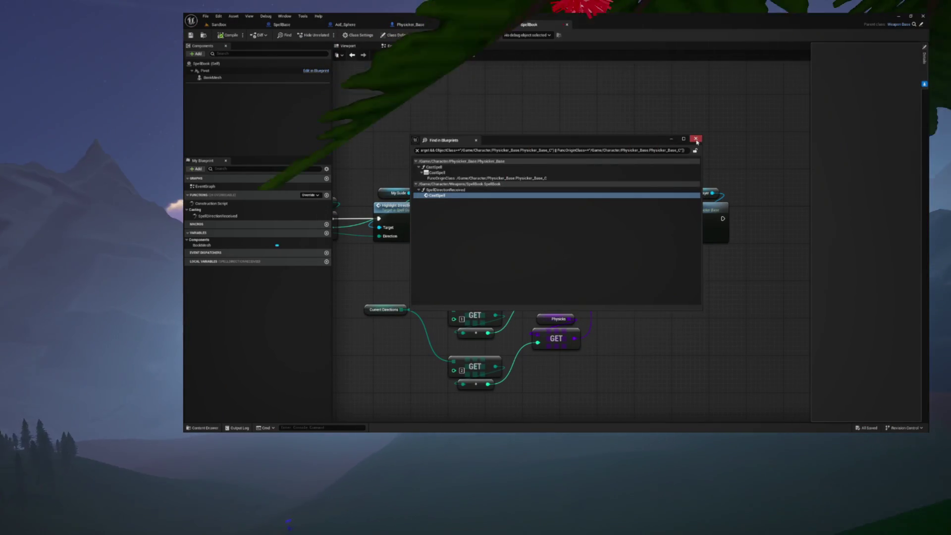
click(695, 138)
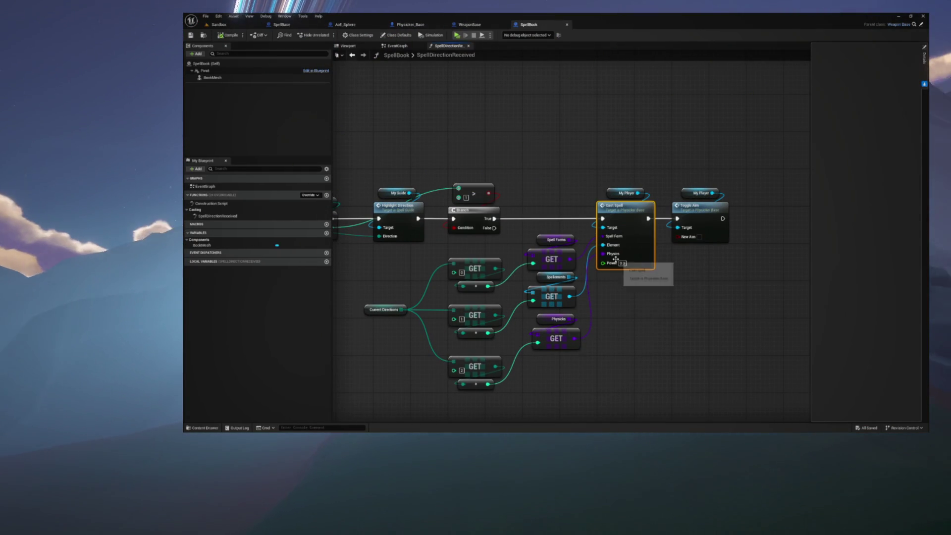
Feed a Physicks Power getter into Cast Spell's Power input, then show SpellBook's Class Defaults.
scroll(620, 263, up, 5)
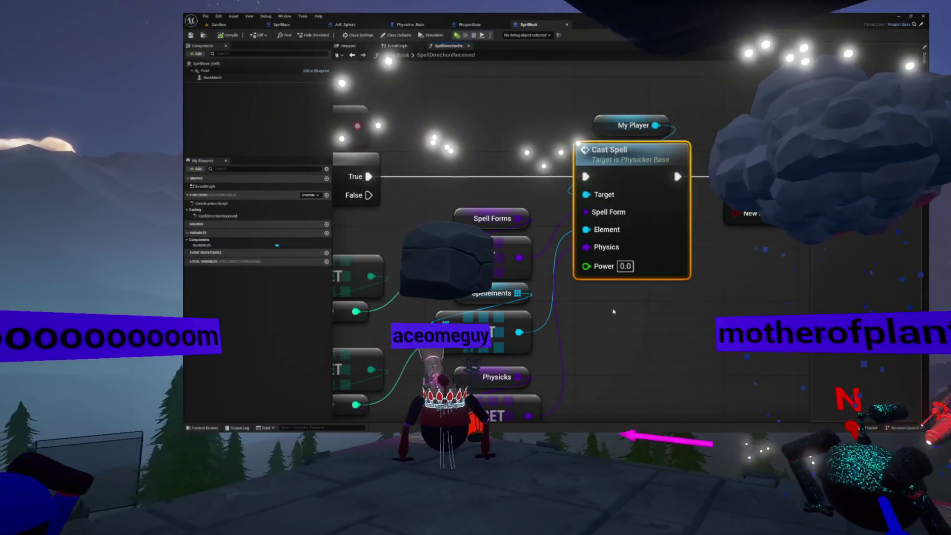
right_click(613, 311)
text(number)
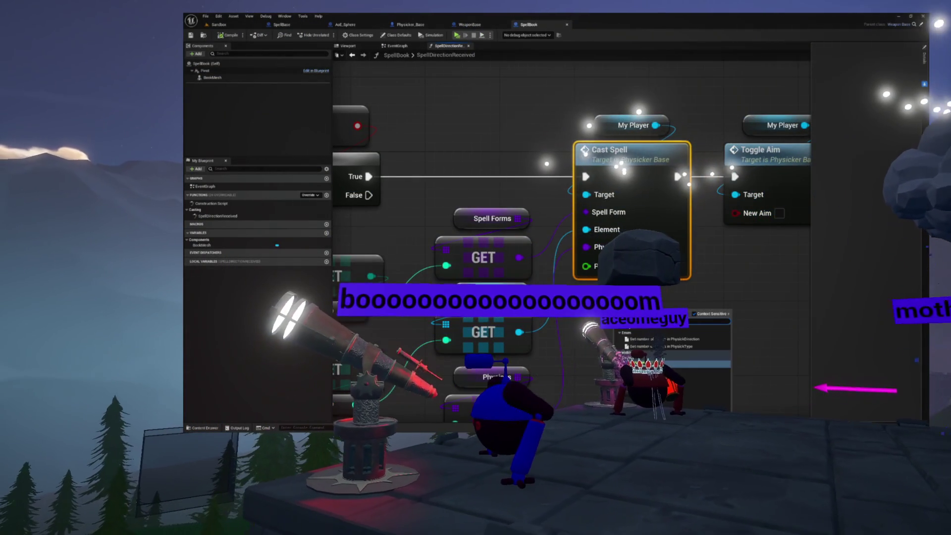
click(638, 371)
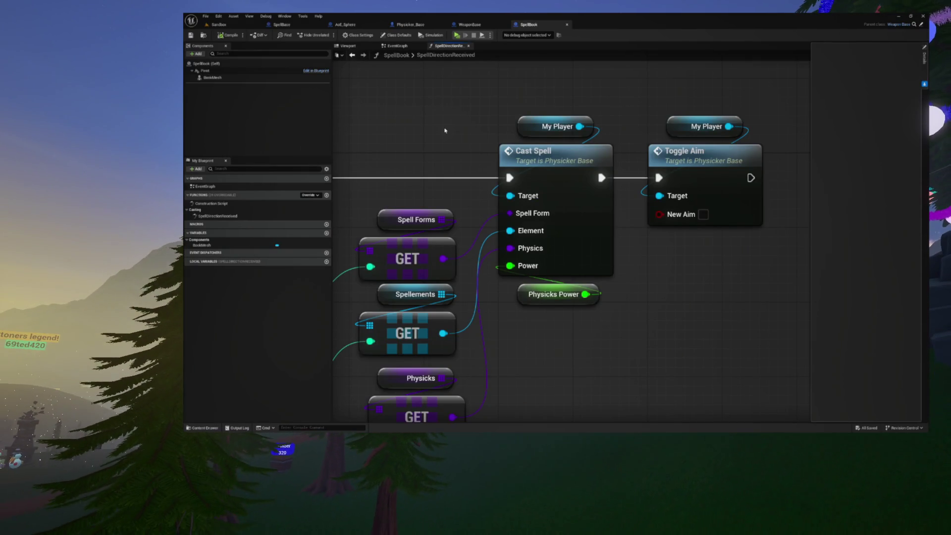
drag(435, 121, 483, 133)
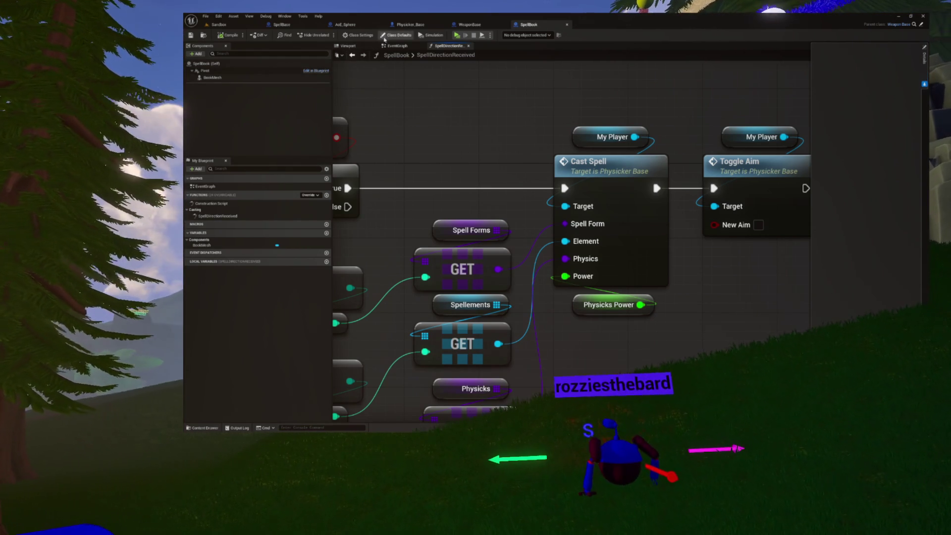
click(396, 34)
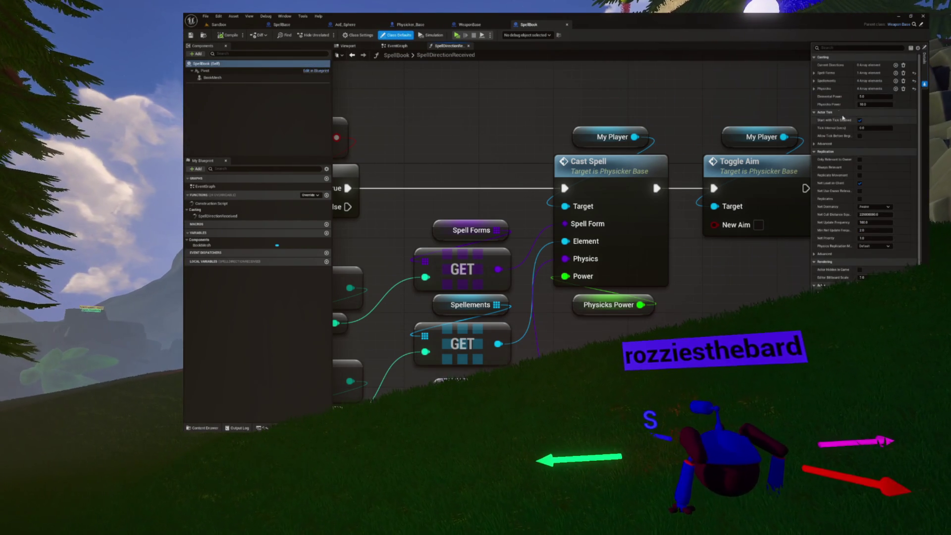
Play the Sandbox level, cast two spells including one onto the ground, then stop the session.
click(218, 24)
click(327, 36)
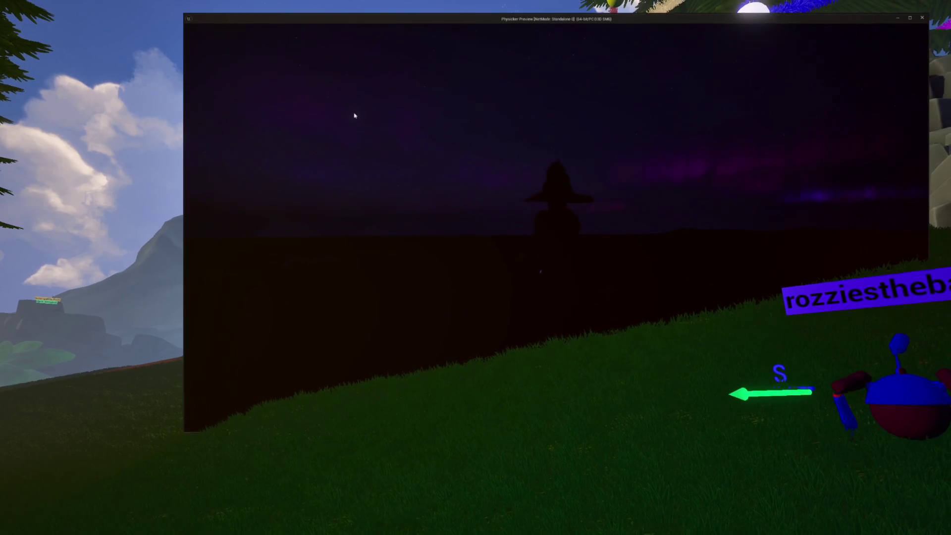
click(315, 229)
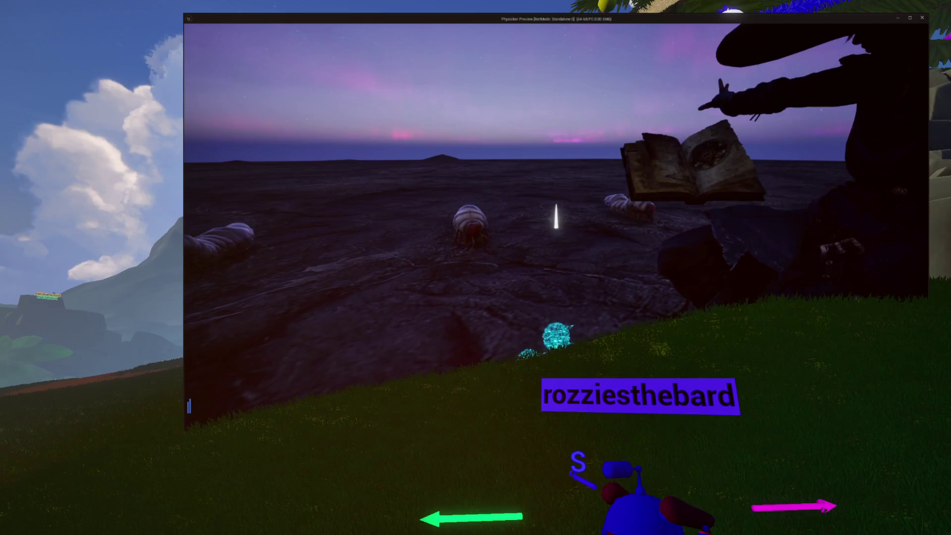
click(556, 217)
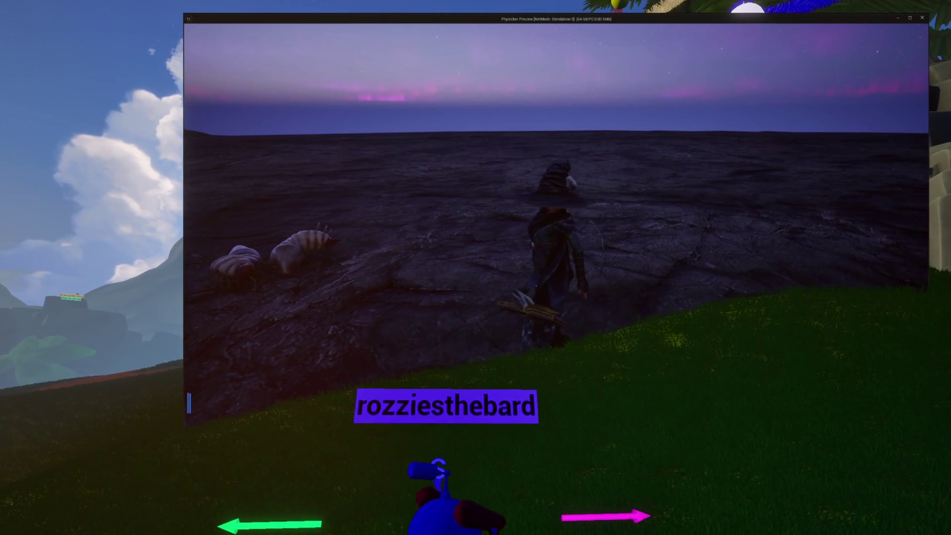
key(1)
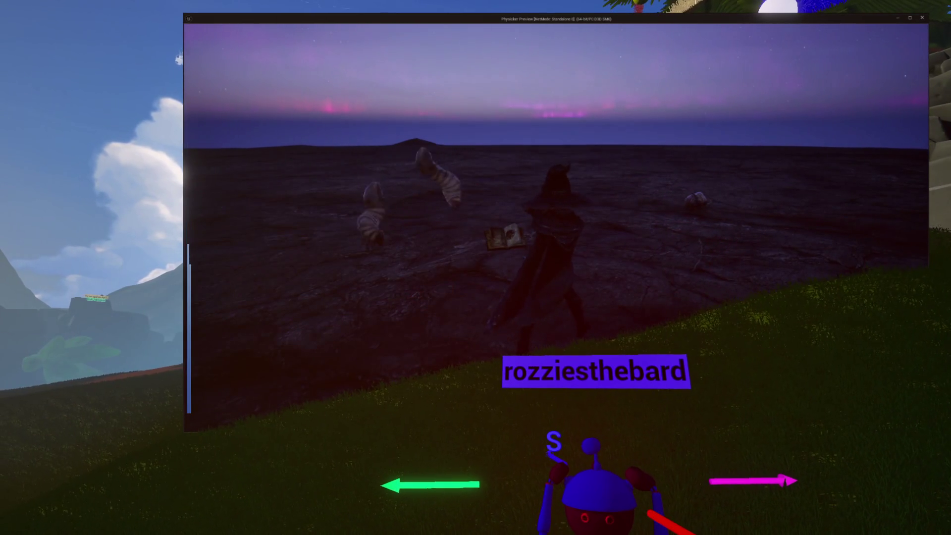
key(Escape)
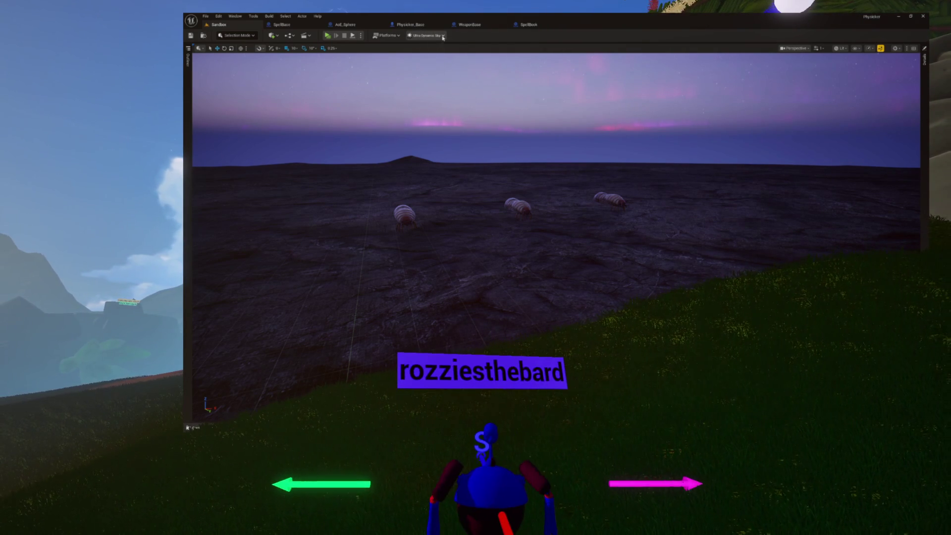
In Physicker_Base, wire the spell class's Physicks Power into SpawnActor's Physicks Power pin and save.
click(443, 36)
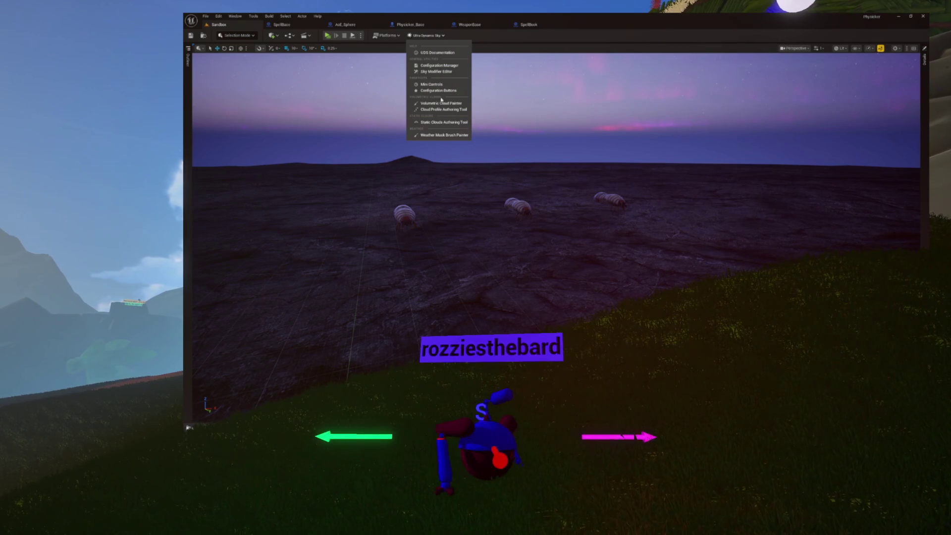
click(423, 25)
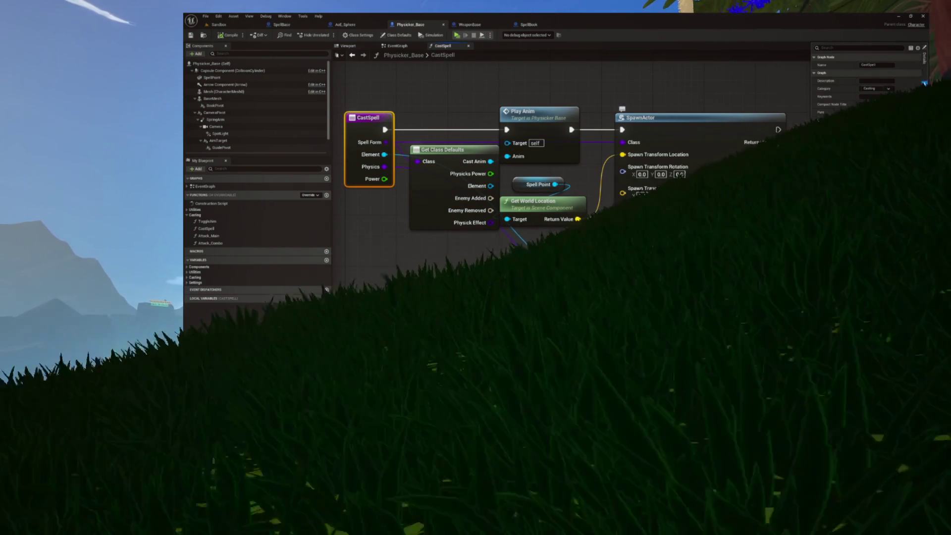
mouse_move(490, 173)
mouse_down()
mouse_move(563, 250)
mouse_move(630, 272)
mouse_up()
key(ctrl+s)
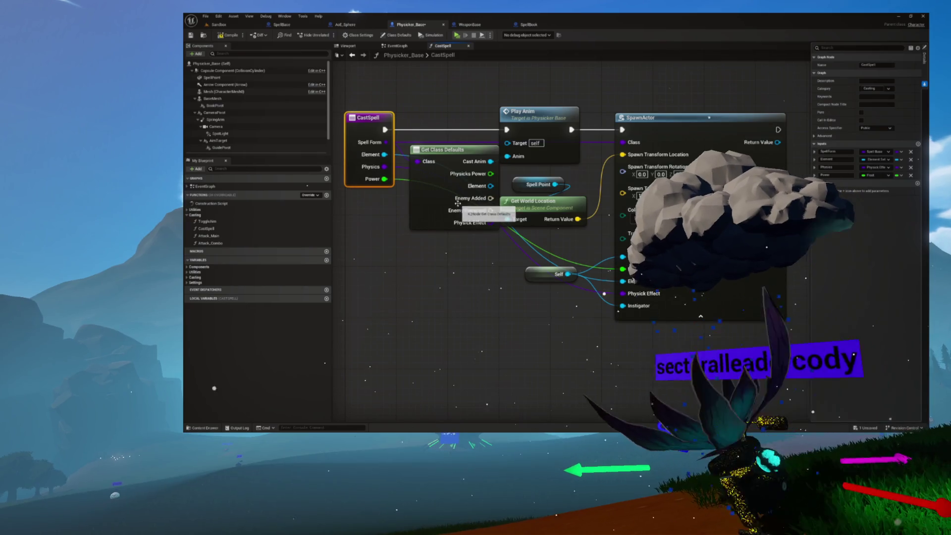
click(440, 188)
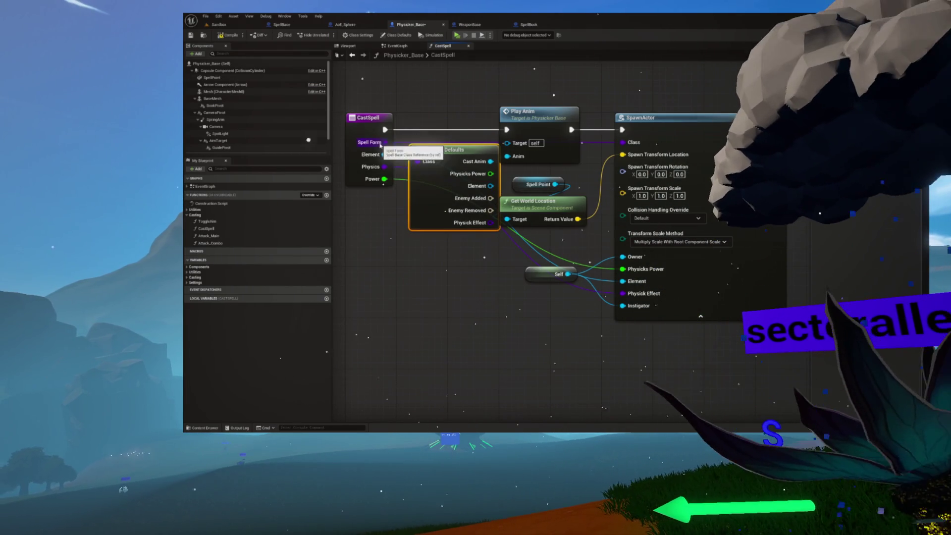
click(282, 24)
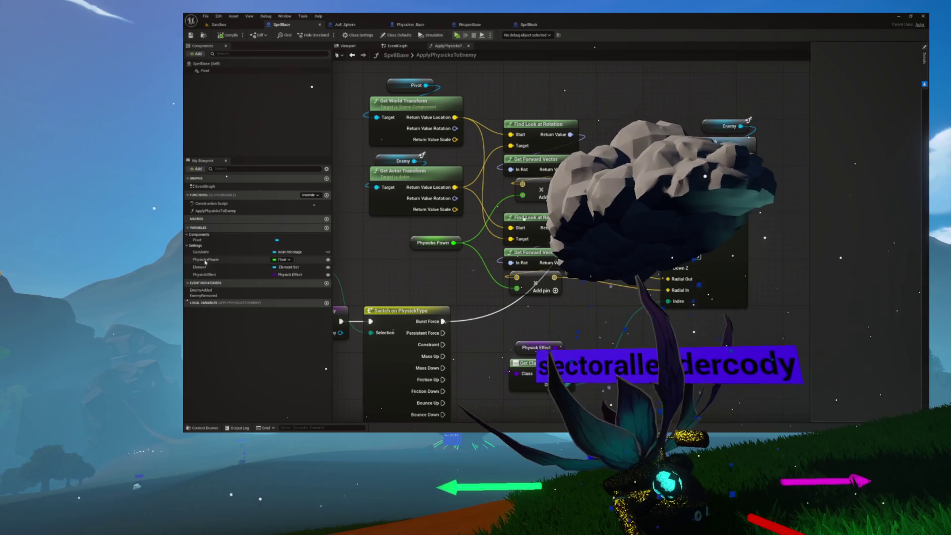
Inspect SpellBase's PhysicksPower variable, then move Physicker_Base's Get Class Defaults node above the wires.
click(206, 260)
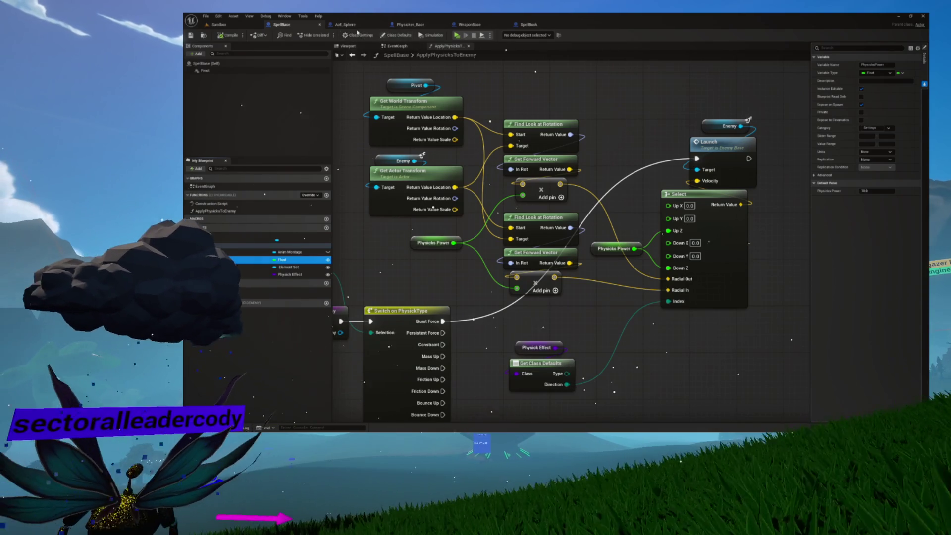
click(528, 24)
drag(495, 135, 497, 141)
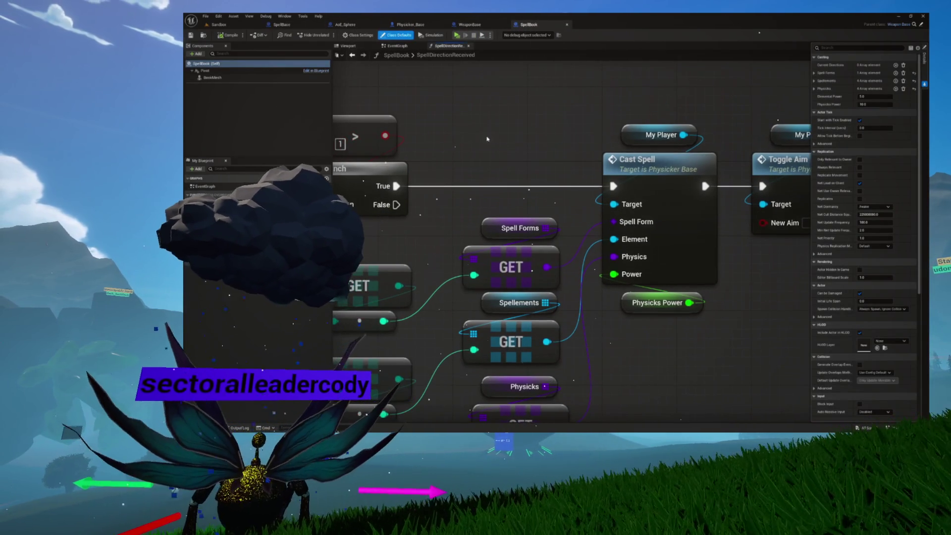
click(422, 24)
mouse_move(452, 149)
mouse_down()
mouse_move(438, 157)
mouse_move(444, 70)
mouse_up()
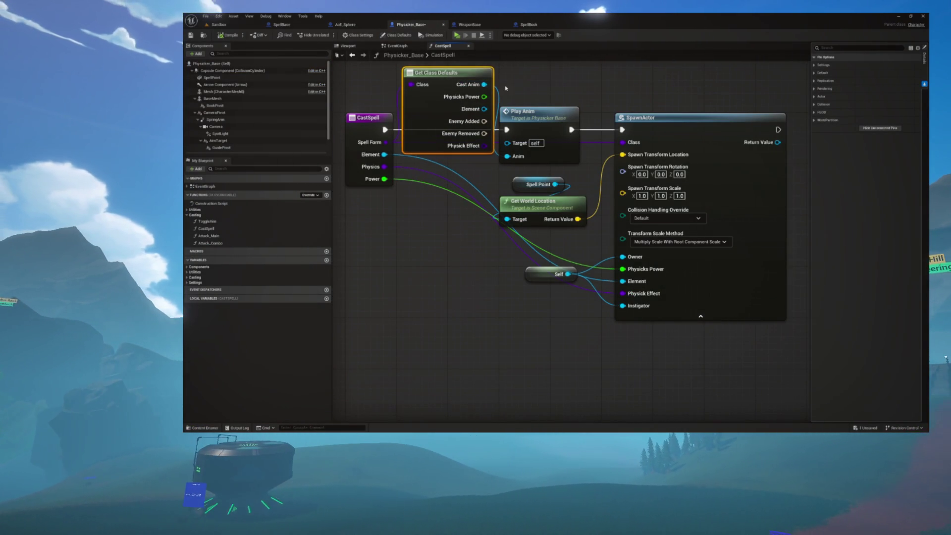
Hide Get Class Defaults' unconnected pins and place it beside the CastSpell node.
click(892, 129)
key(Home)
drag(443, 99, 449, 162)
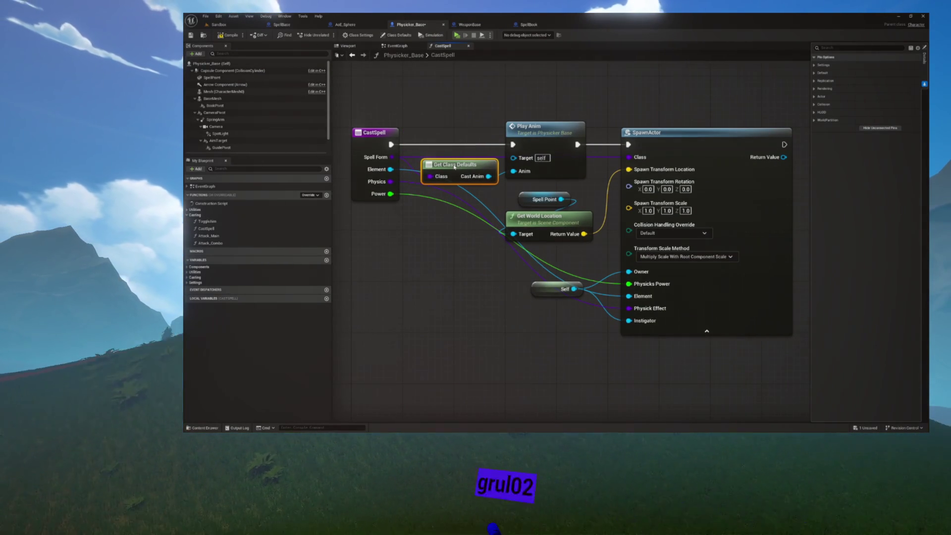
click(460, 75)
key(Home)
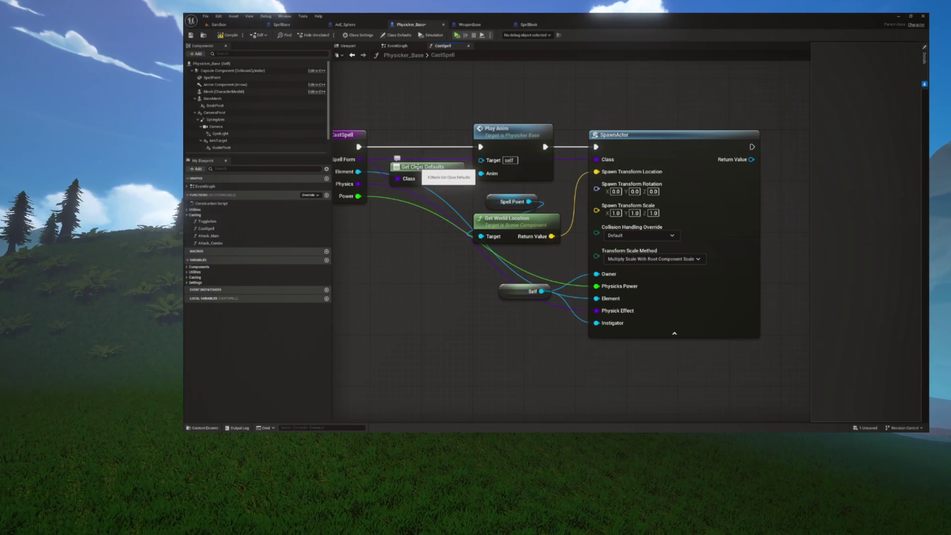
key(Home)
Compile and save Physicker_Base, then start a new play test.
click(227, 36)
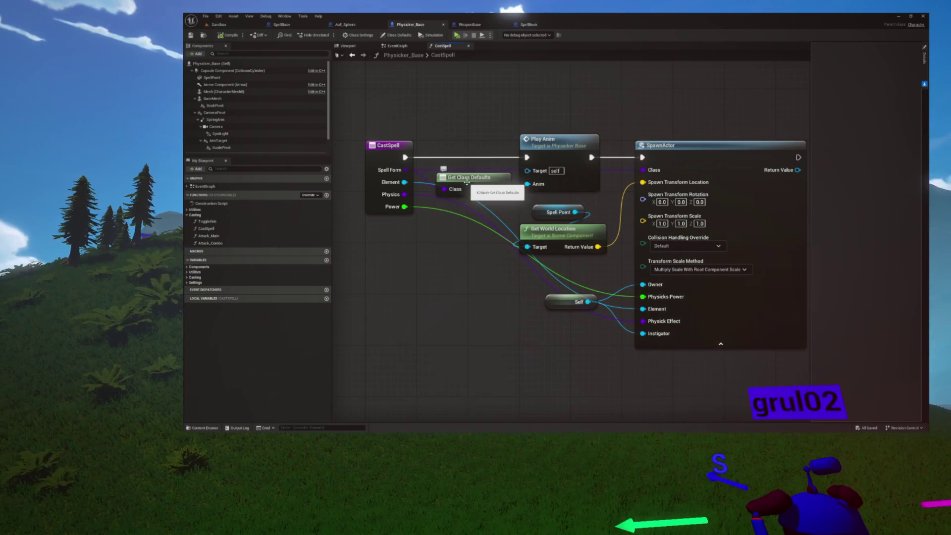
click(467, 182)
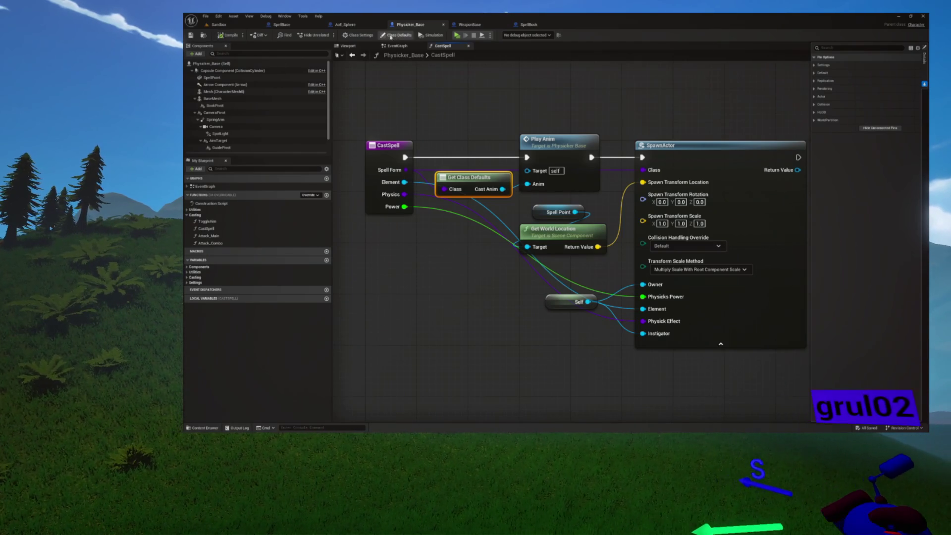
click(456, 35)
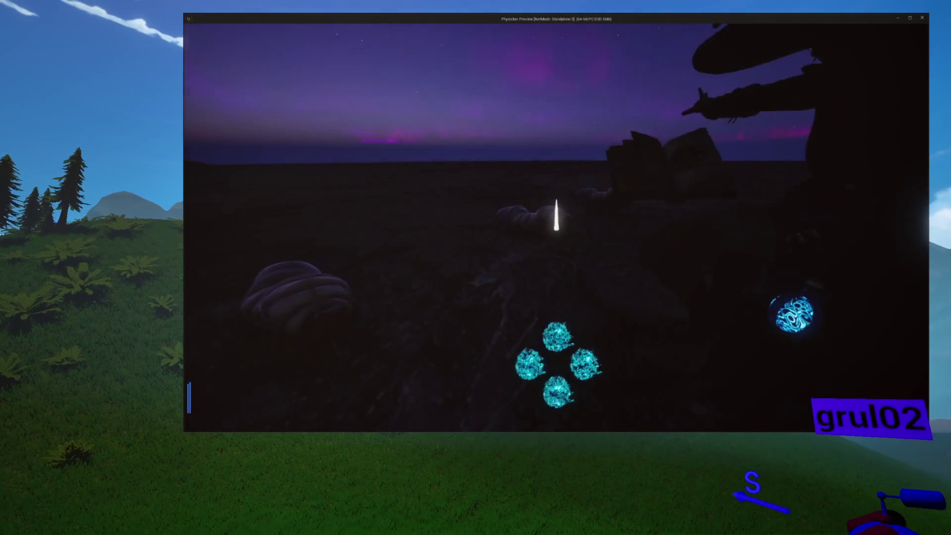
Cast a spell in the Physicker preview, then return to the SpellBook blueprint.
key(1)
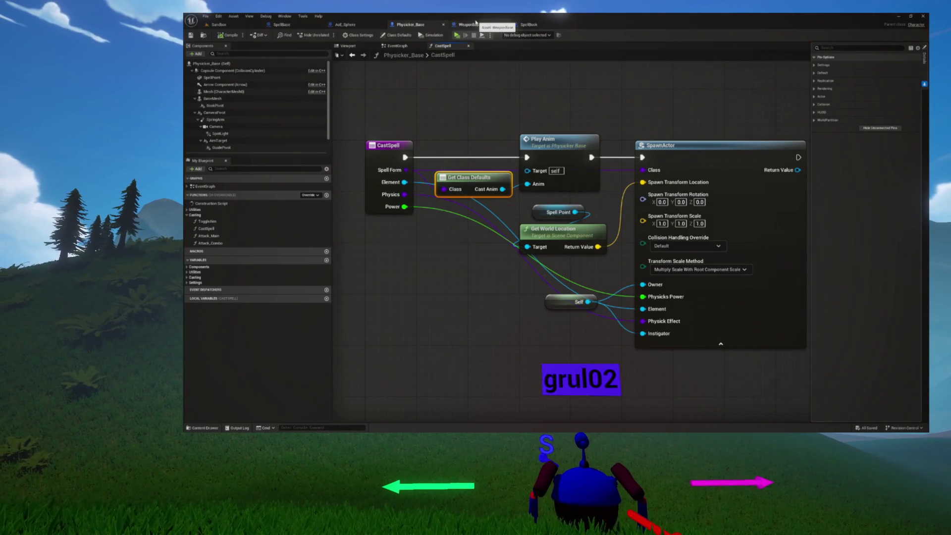
click(524, 25)
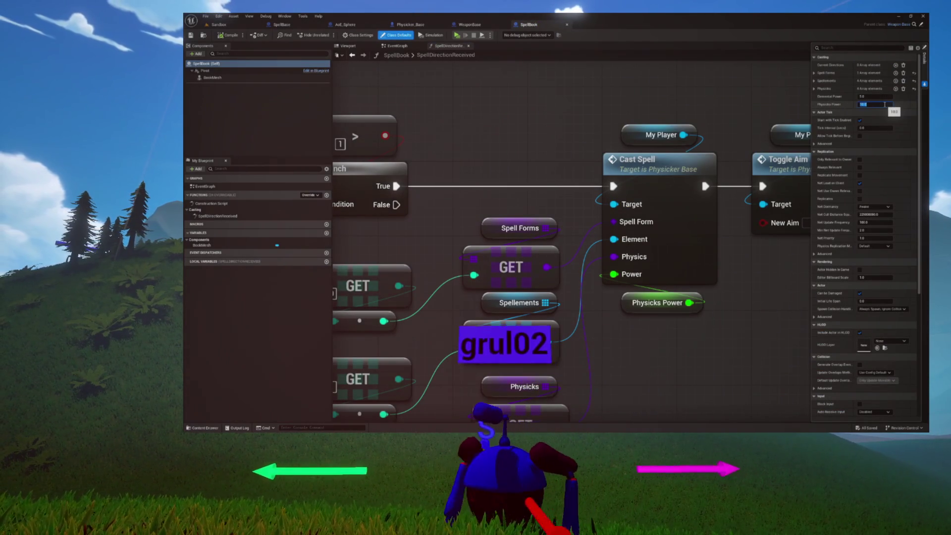
Commit SpellBook's edited Physicks Power default, save the blueprint, and launch another play test.
click(221, 36)
key(ctrl+s)
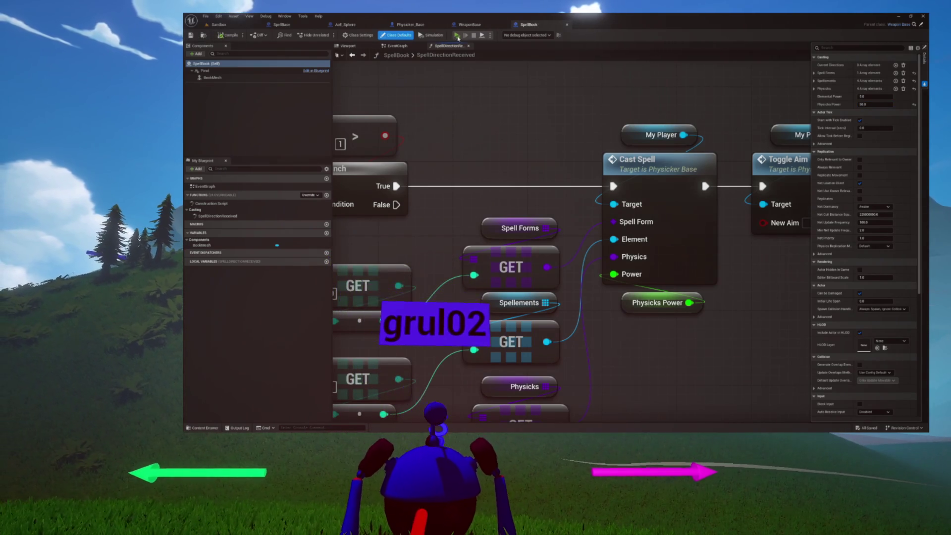
click(457, 35)
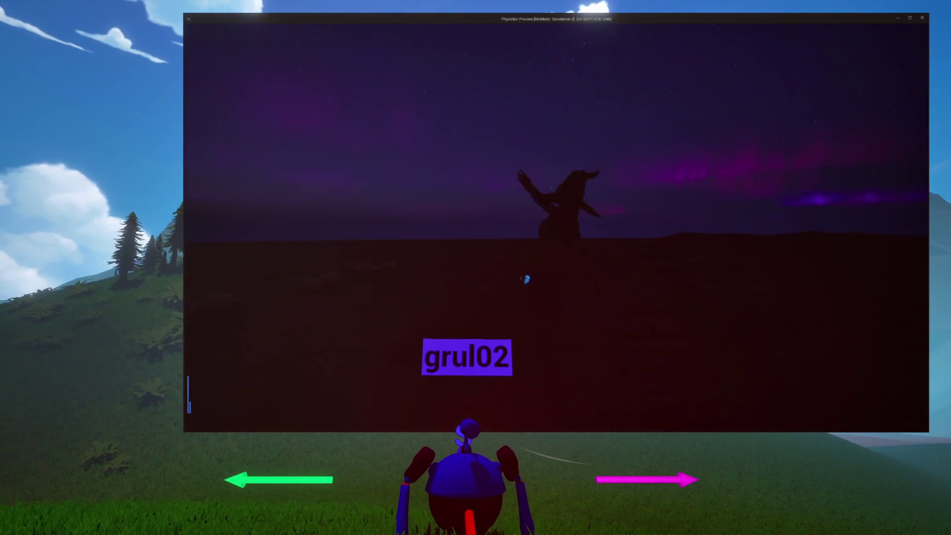
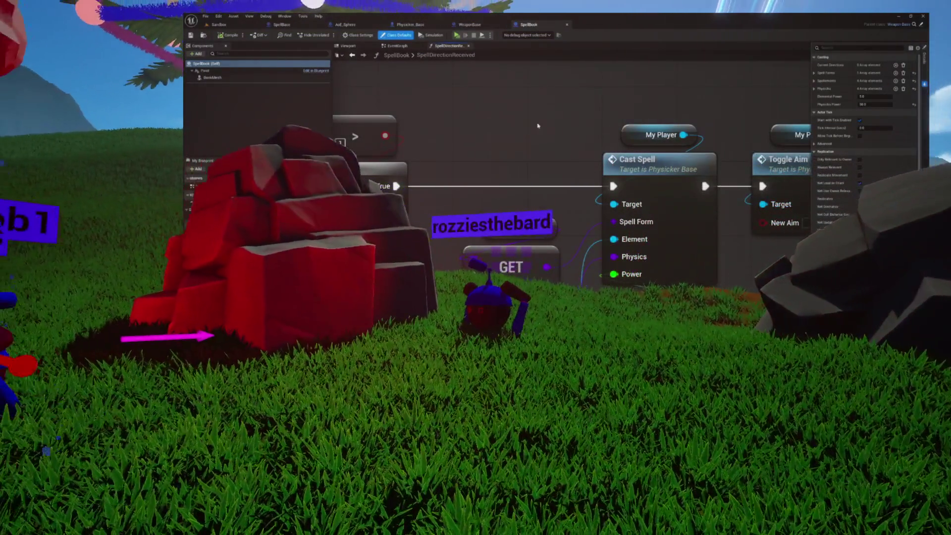
Pan the SpellDirectionReceived graph, then close it to leave SpellBook's empty EventGraph showing.
scroll(538, 124, down, 4)
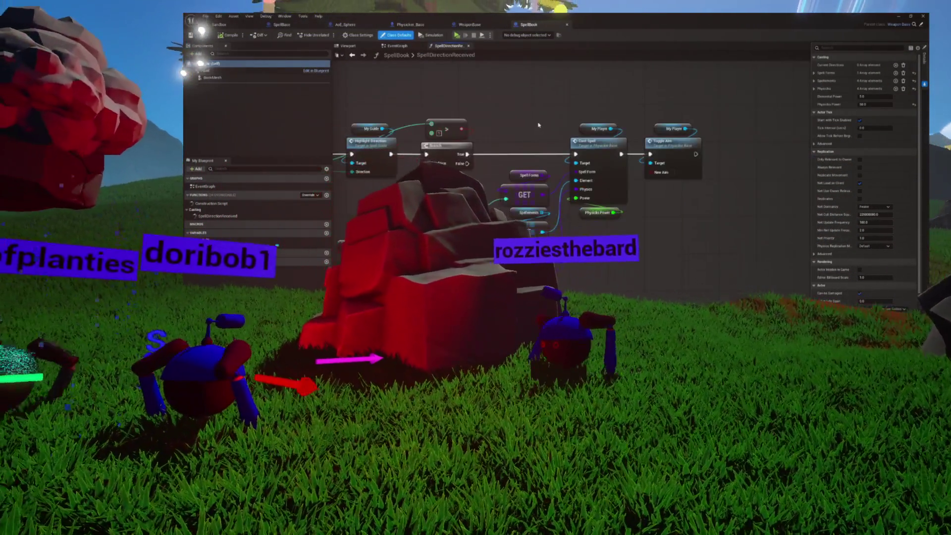
drag(539, 125, 679, 200)
drag(457, 138, 458, 145)
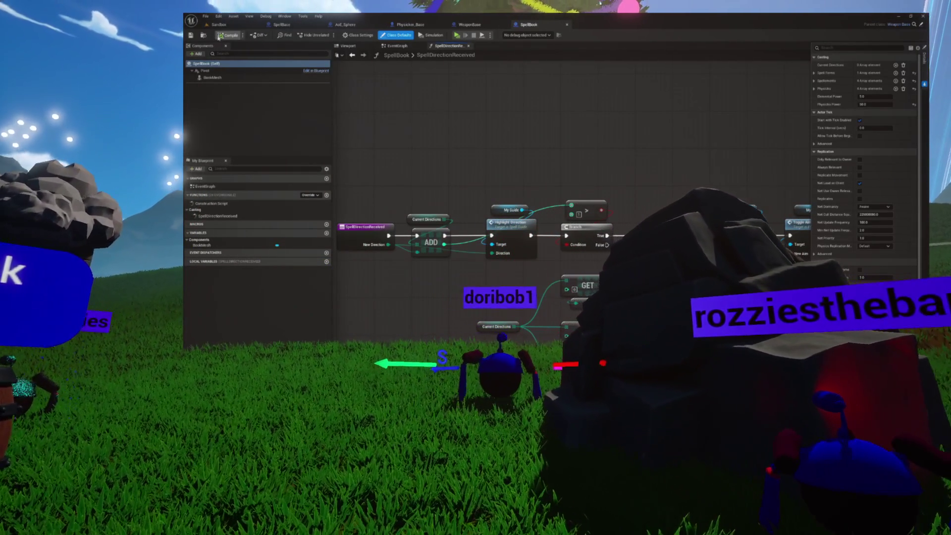
click(469, 47)
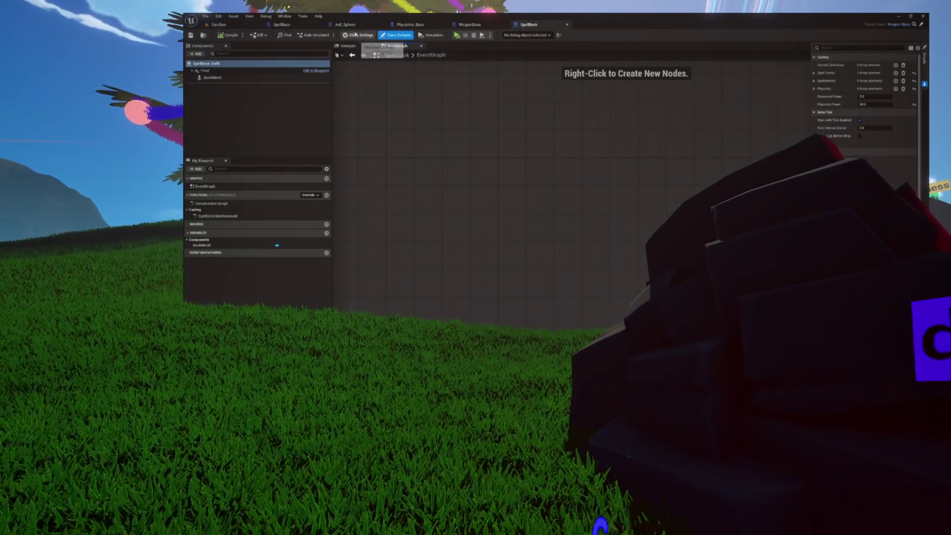
Look over WeaponBase, then SpellBase's ApplyPhysicksToEnemy graph and its Physick Effect and Get Class Defaults nodes.
click(468, 24)
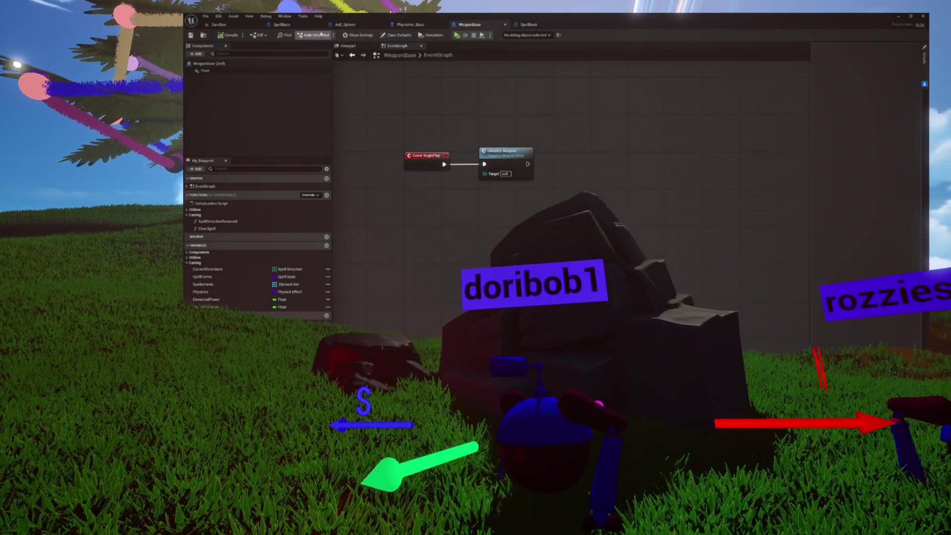
click(281, 25)
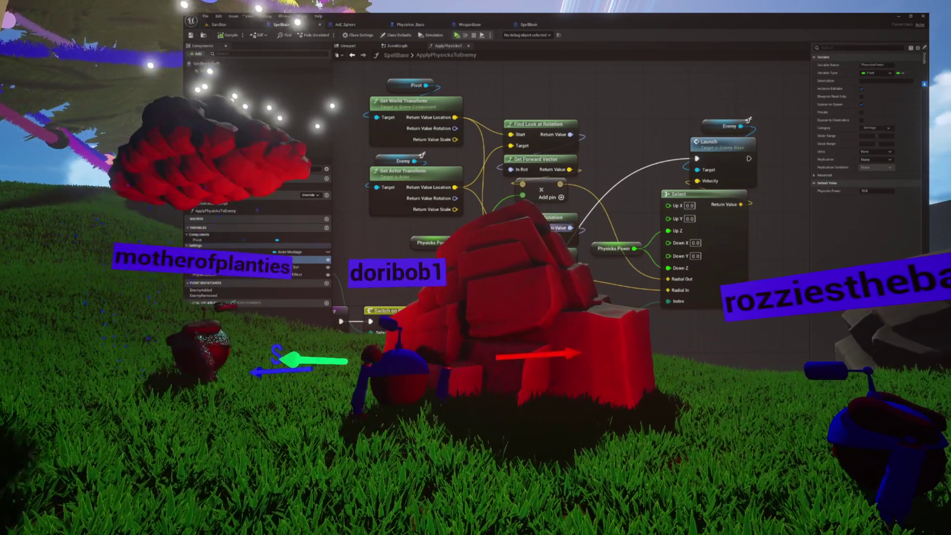
mouse_move(328, 263)
mouse_down()
mouse_move(431, 241)
mouse_move(376, 213)
mouse_up()
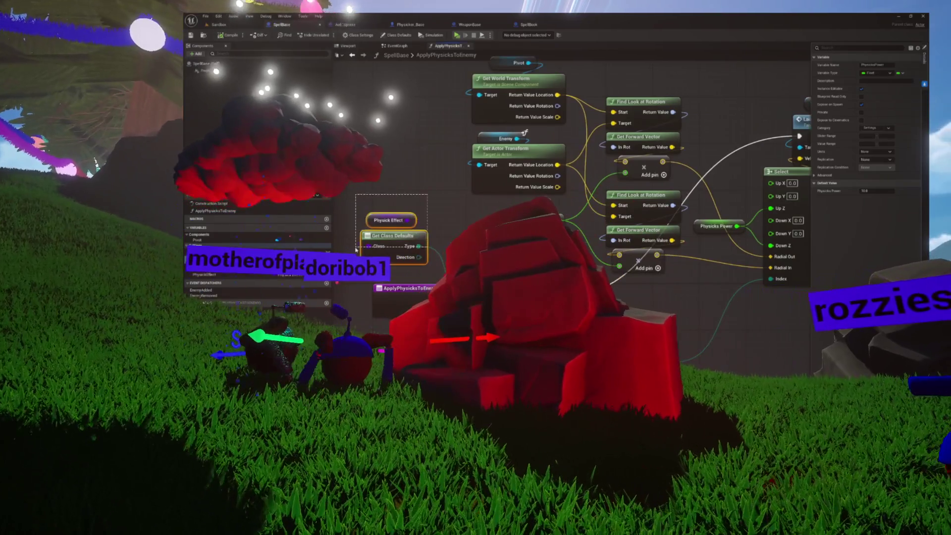
drag(440, 205, 395, 205)
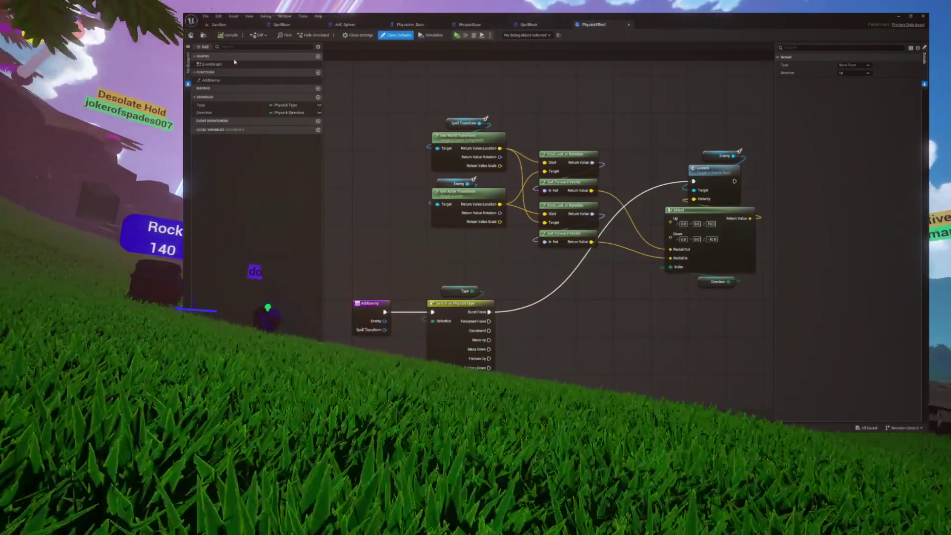
Run a standalone game preview, then add a new variable to the PhysickEffect blueprint.
click(455, 36)
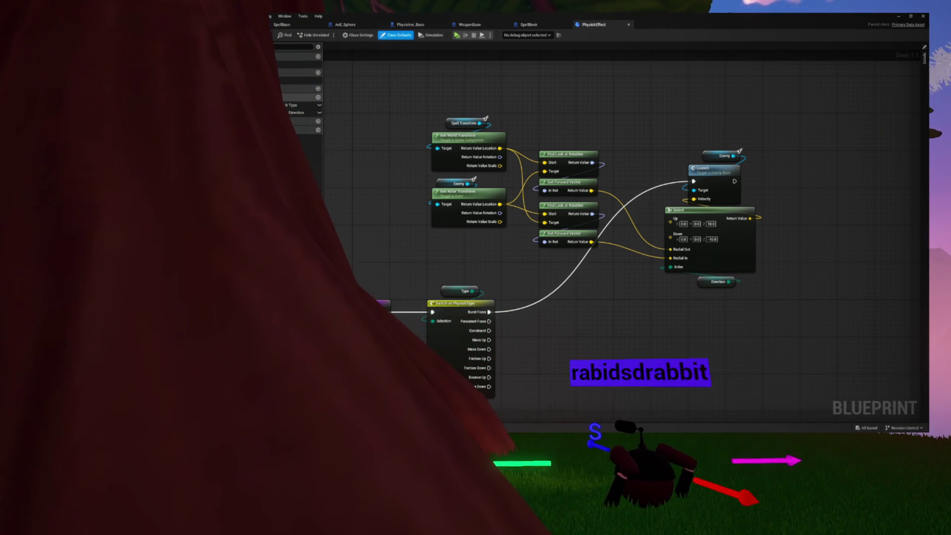
click(318, 97)
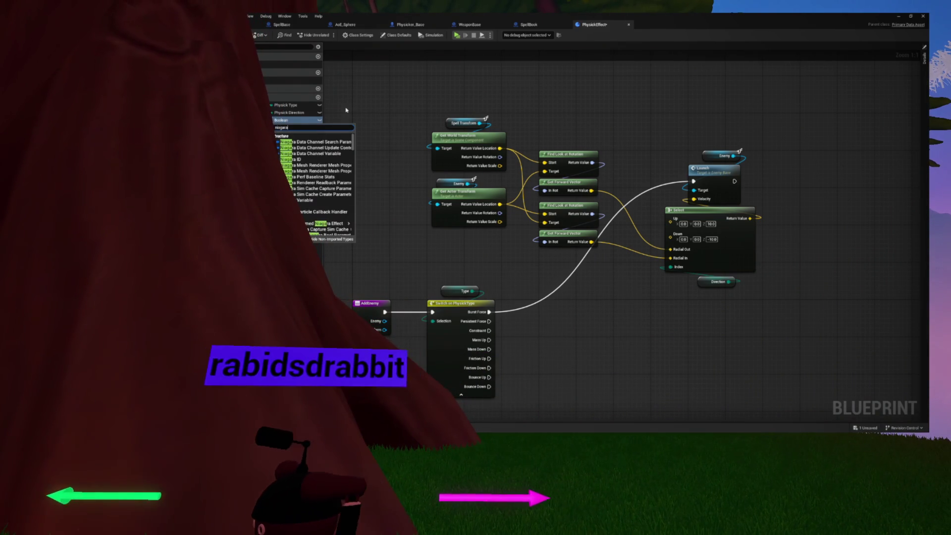
Make ParticleDisplay a Niagara System object reference, then compile and save PhysickEffect.
text(a)
scroll(330, 120, down, 1)
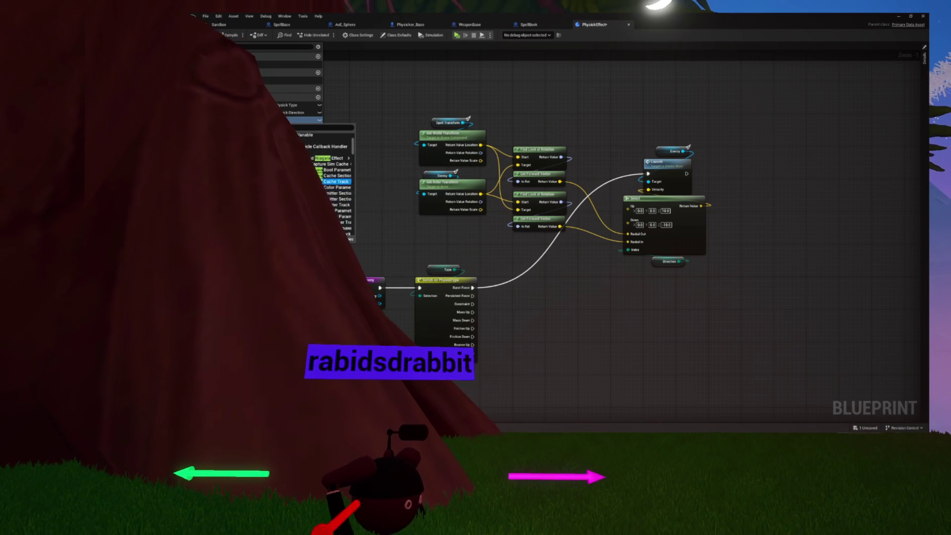
scroll(330, 163, up, 5)
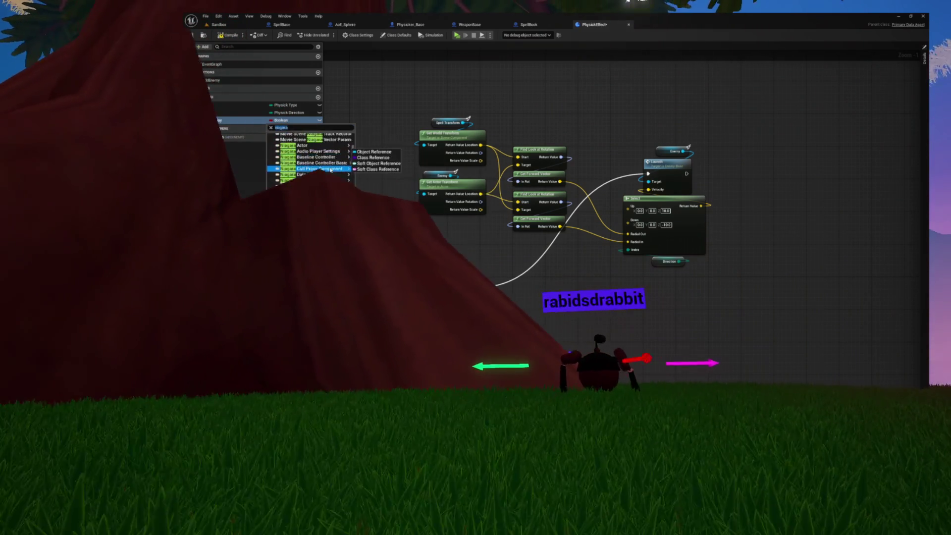
scroll(331, 169, down, 10)
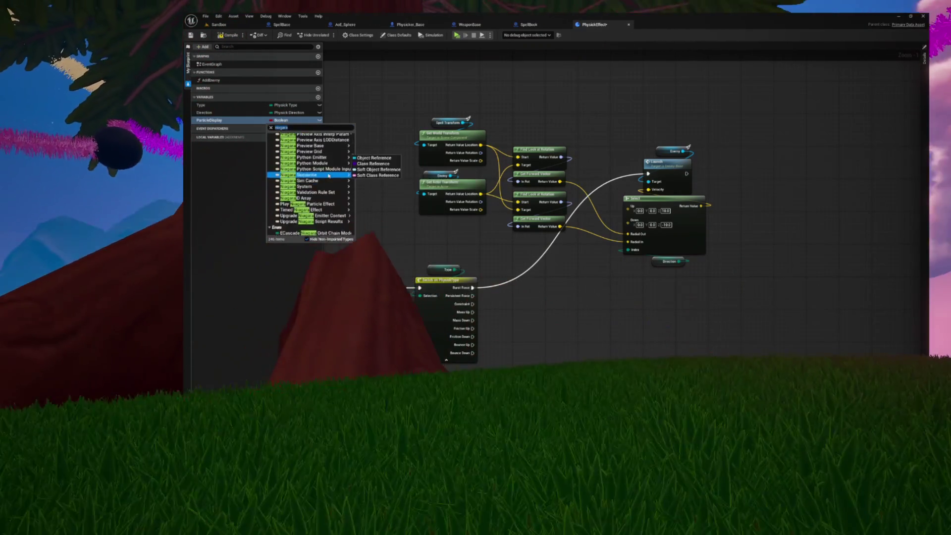
scroll(328, 176, down, 2)
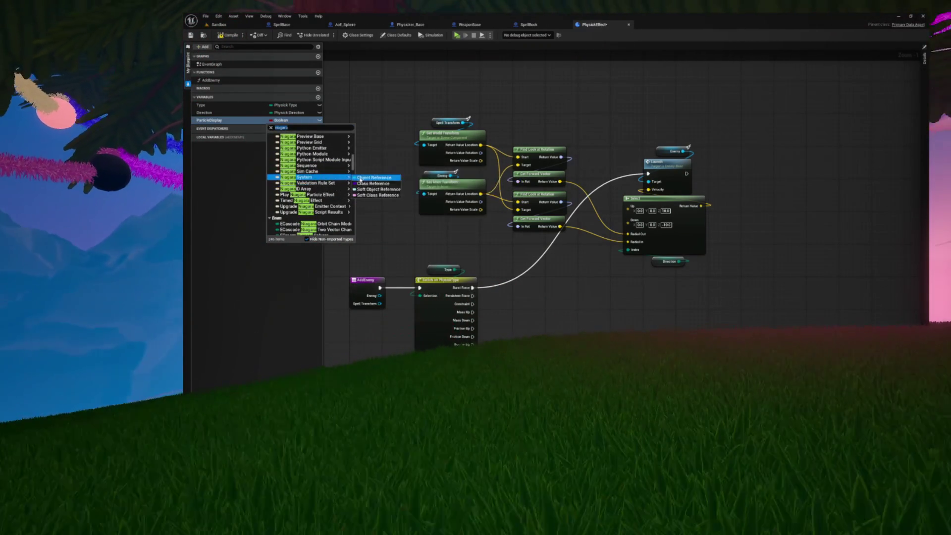
click(360, 178)
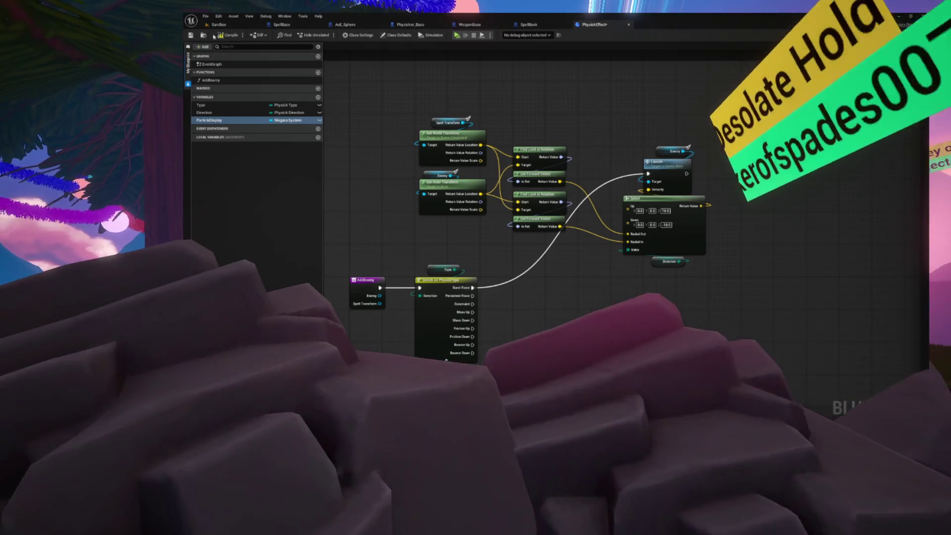
click(221, 35)
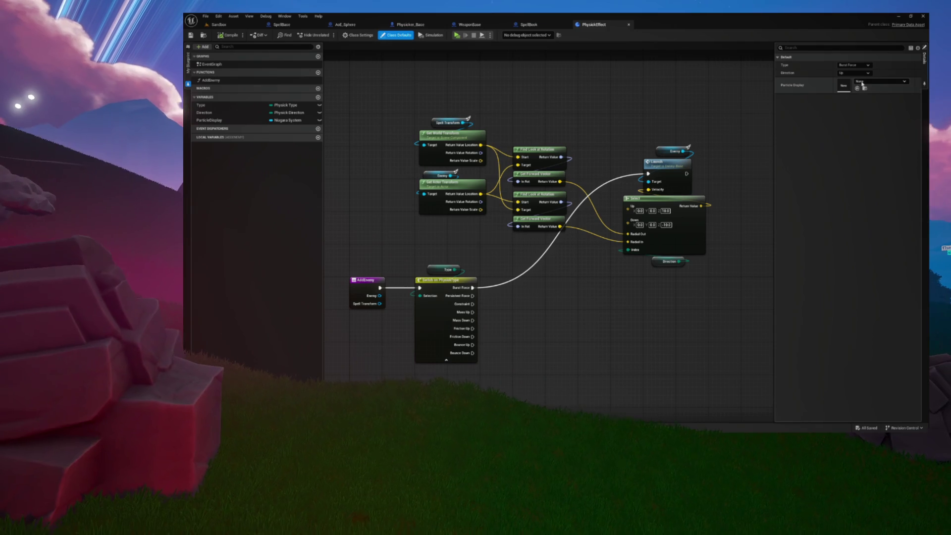
click(862, 83)
scroll(875, 169, down, 1)
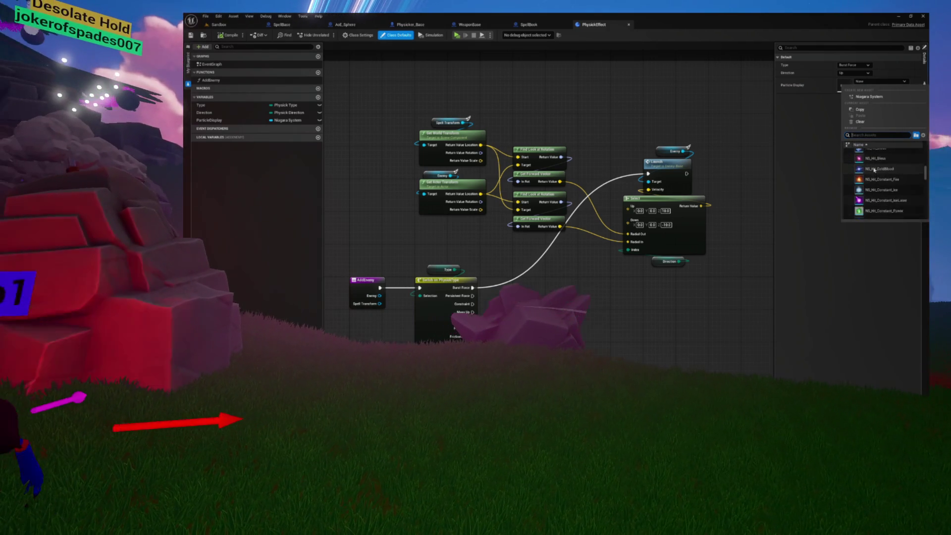
scroll(874, 169, down, 5)
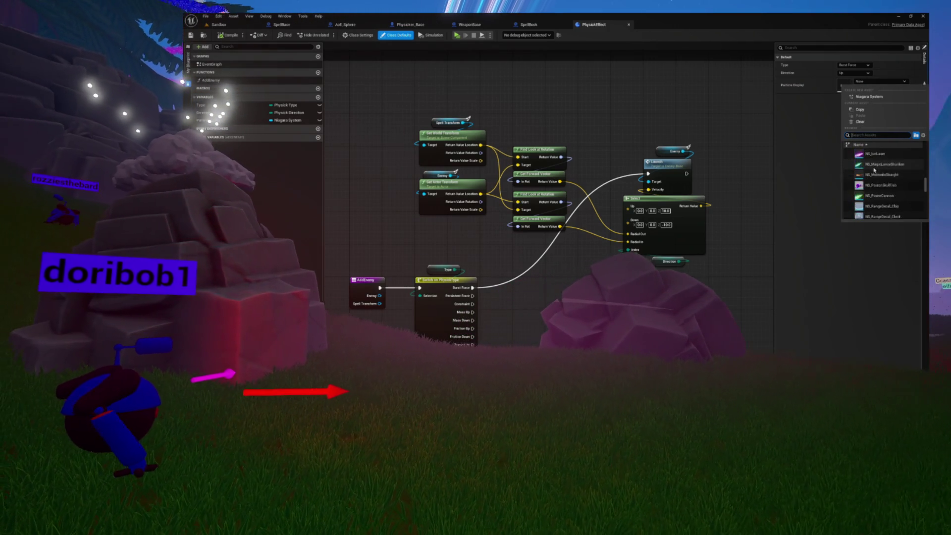
scroll(874, 170, down, 2)
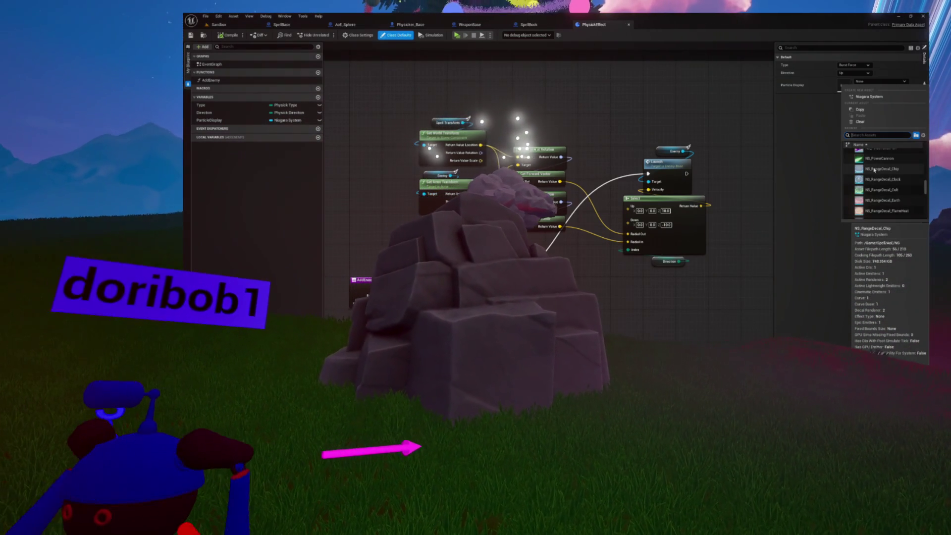
scroll(874, 169, down, 5)
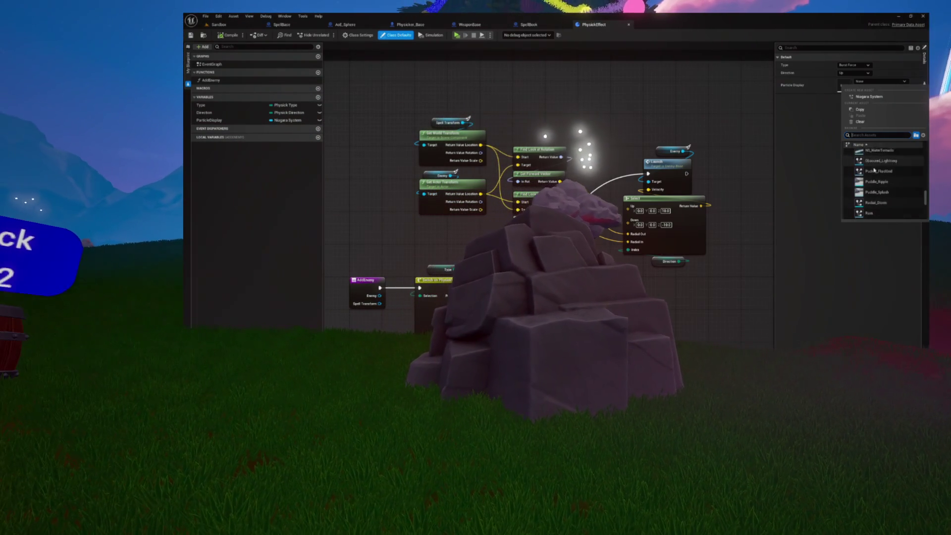
scroll(874, 169, down, 5)
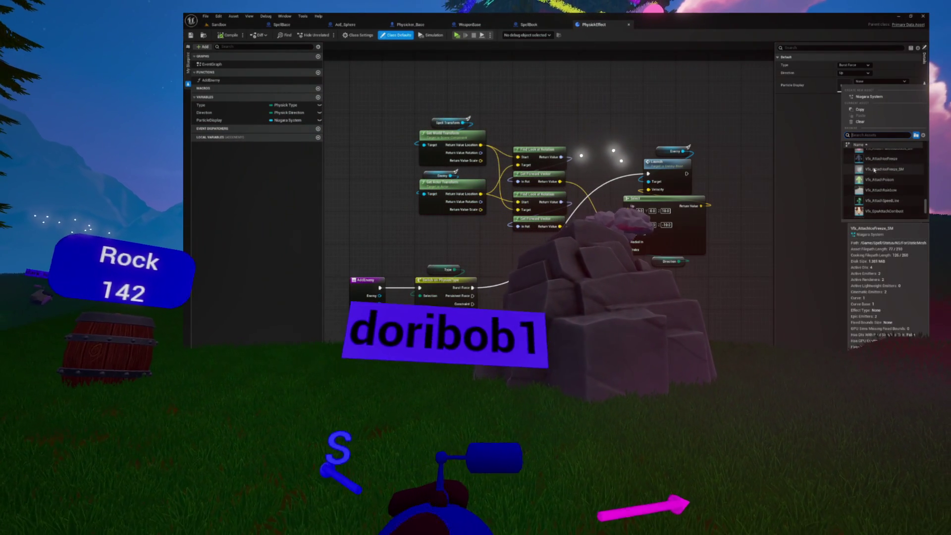
scroll(874, 169, down, 3)
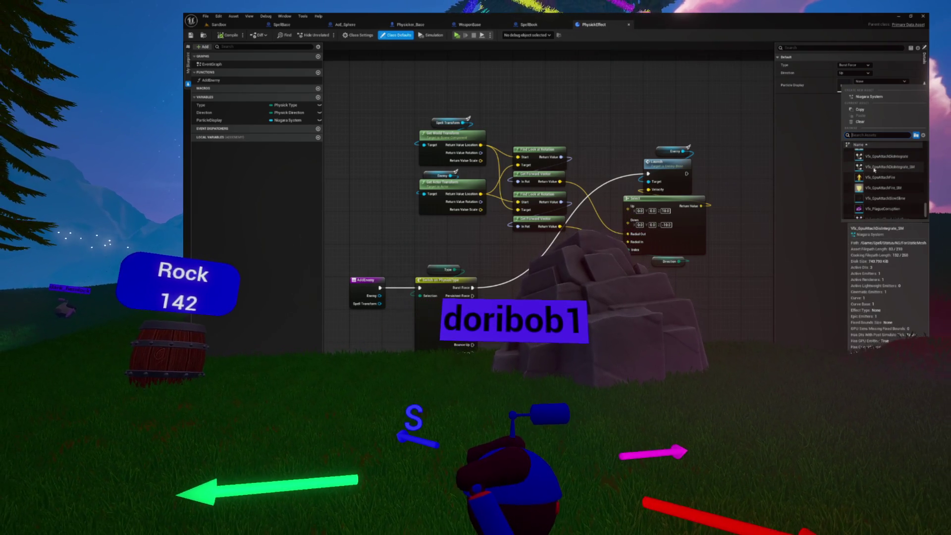
scroll(873, 168, up, 3)
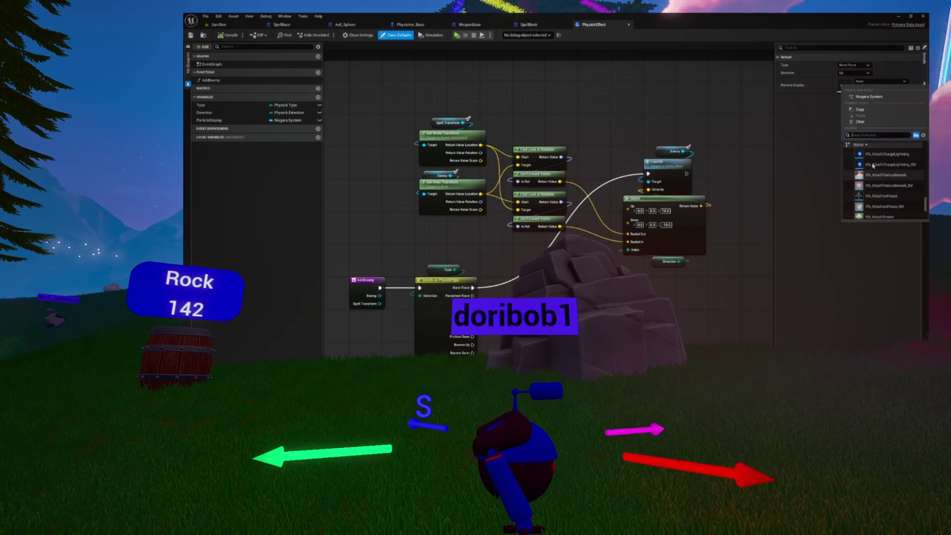
scroll(872, 166, up, 5)
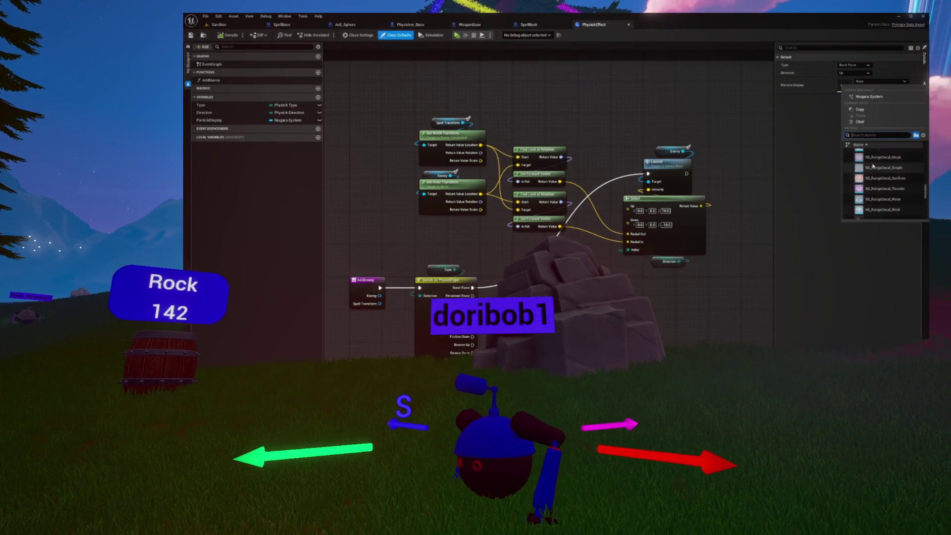
scroll(872, 166, up, 5)
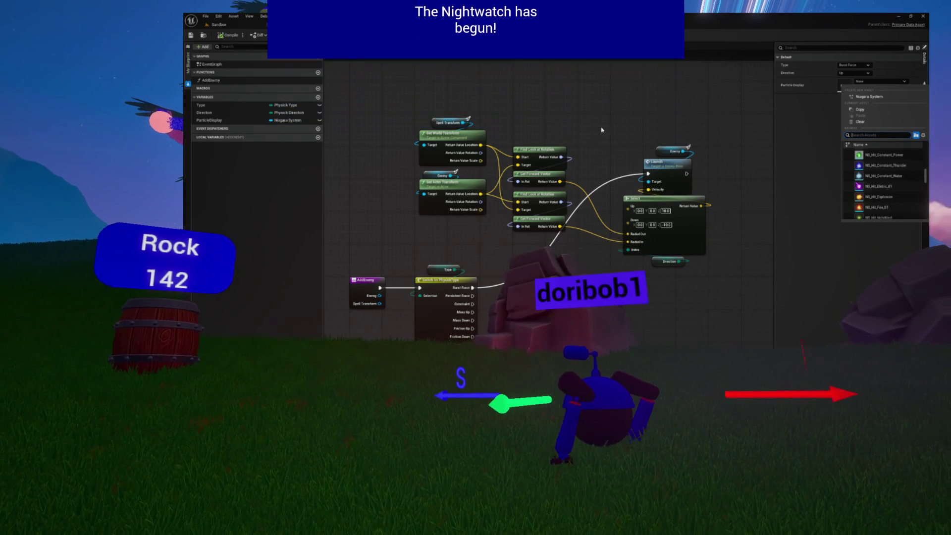
drag(589, 133, 572, 138)
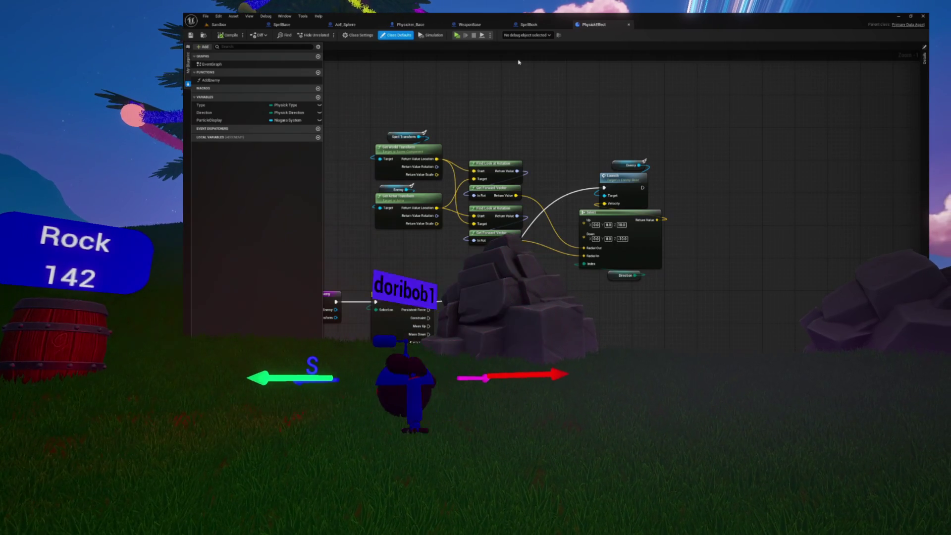
click(218, 120)
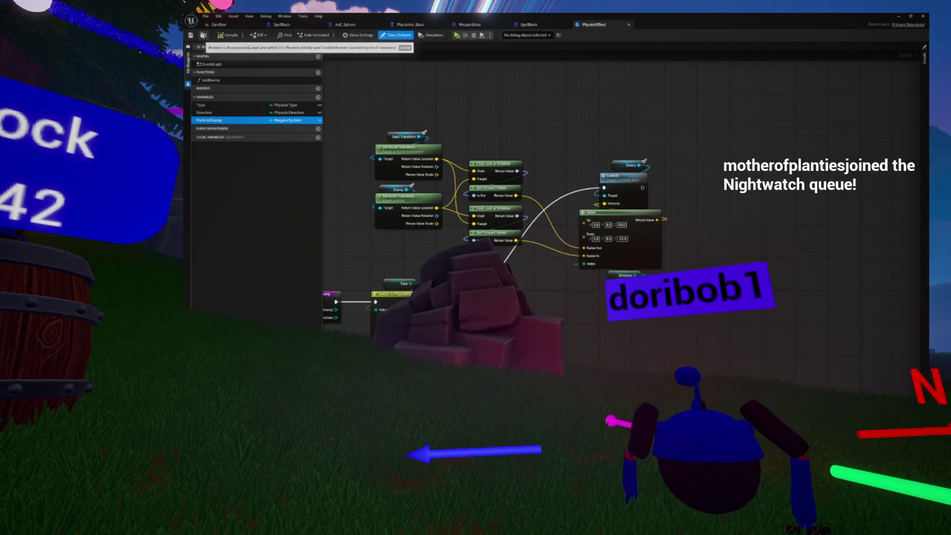
Open the Content Drawer with Ctrl+Space.
key(ctrl+space)
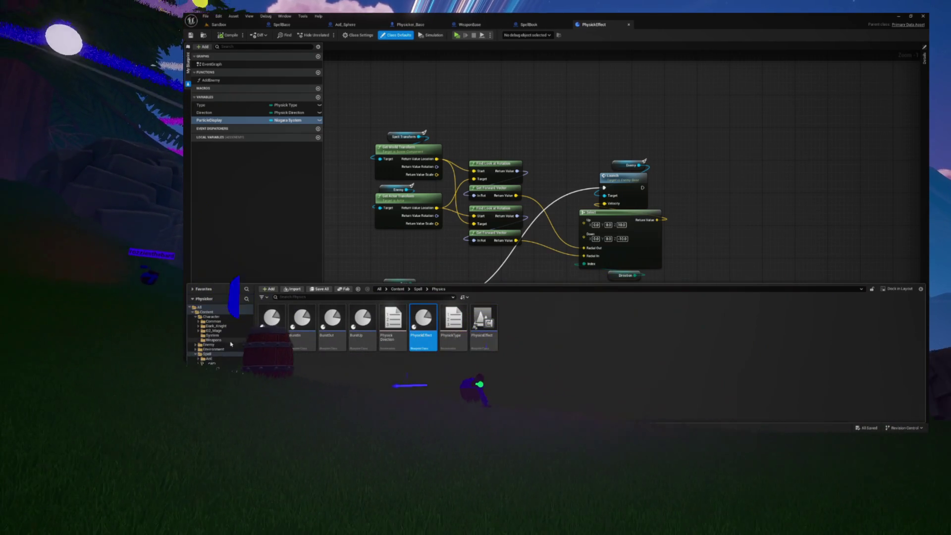
Browse the Spell, System and Common folders, then return to the top-level Content folder.
click(198, 355)
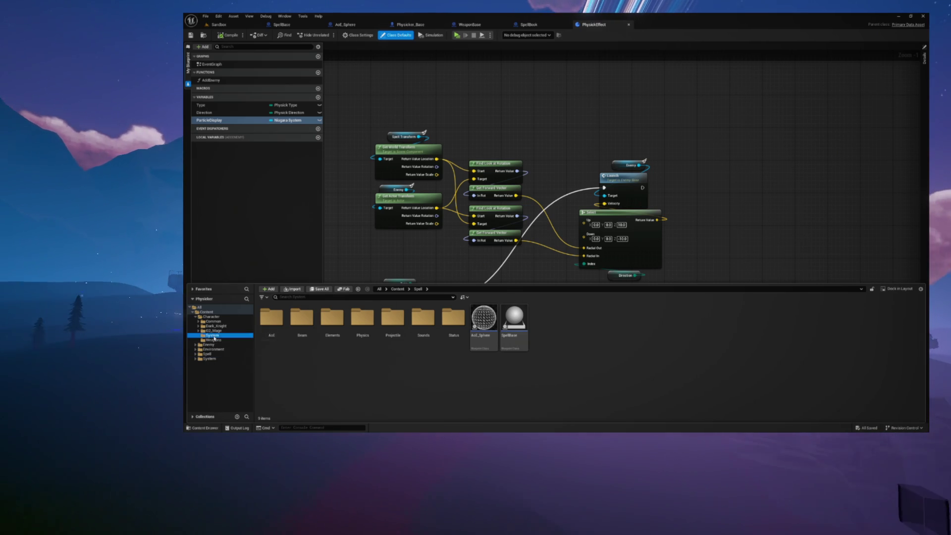
click(214, 336)
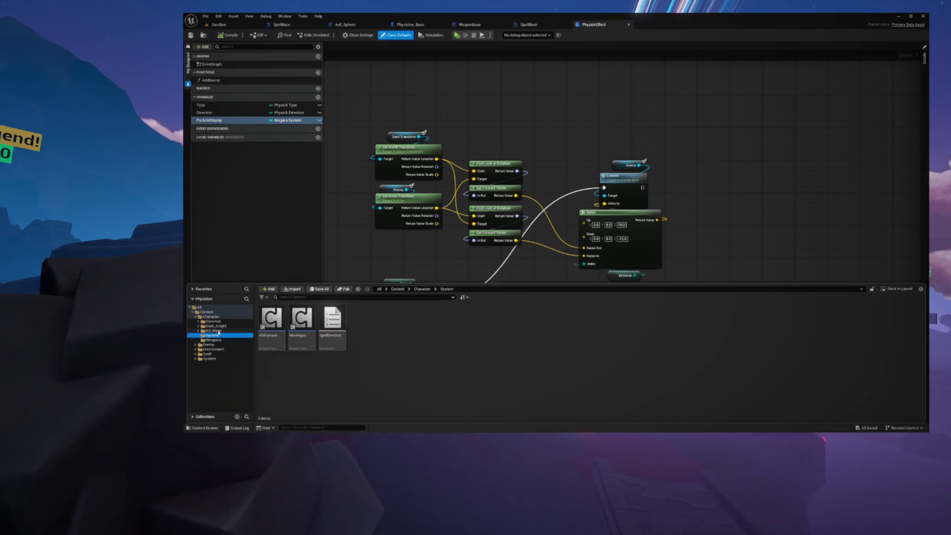
click(213, 321)
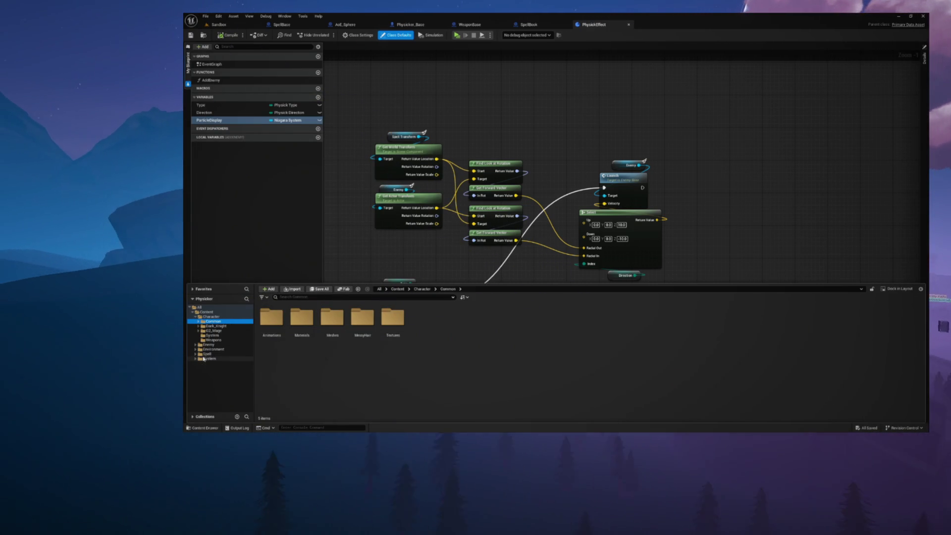
click(200, 353)
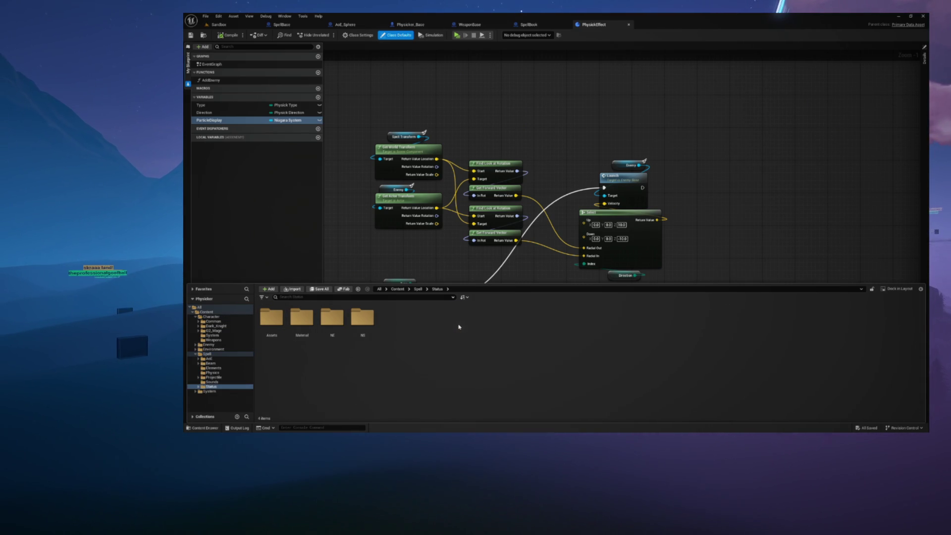
key(alt+Left)
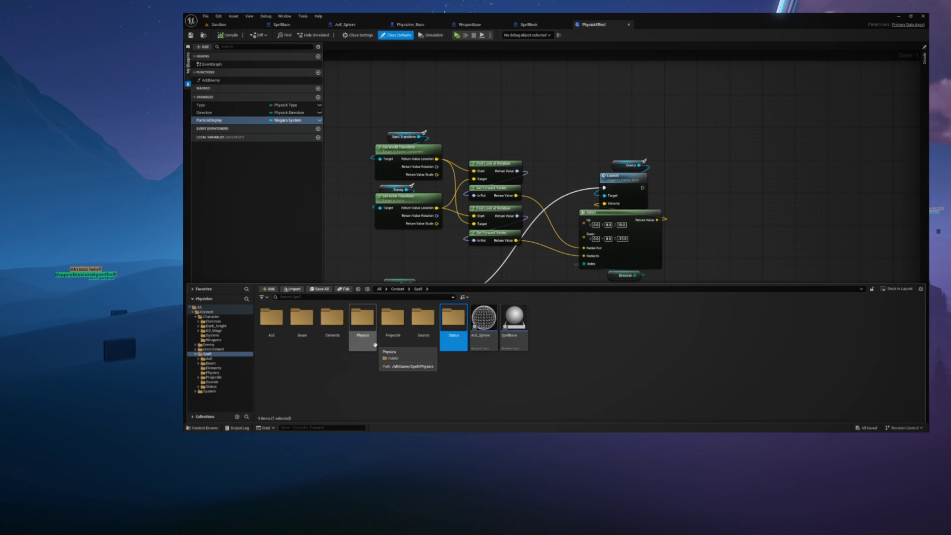
click(215, 336)
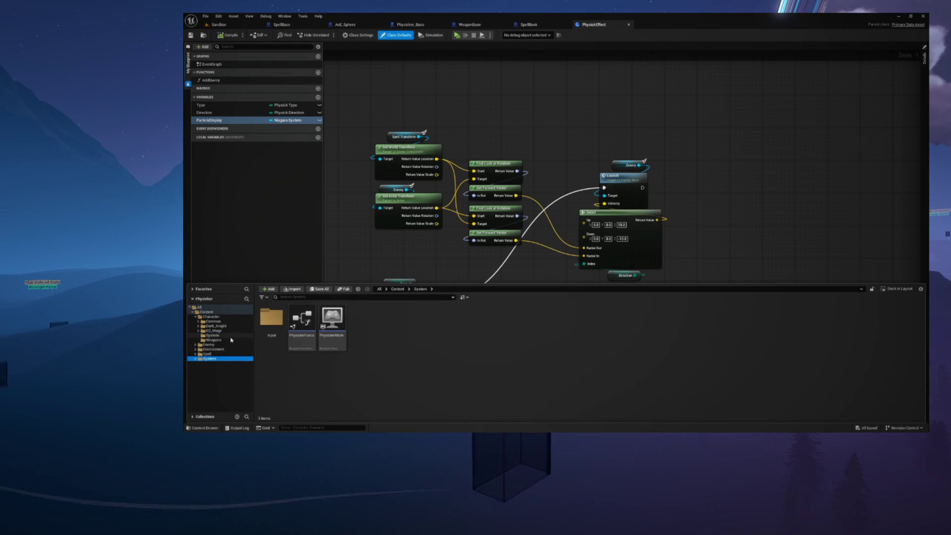
click(206, 311)
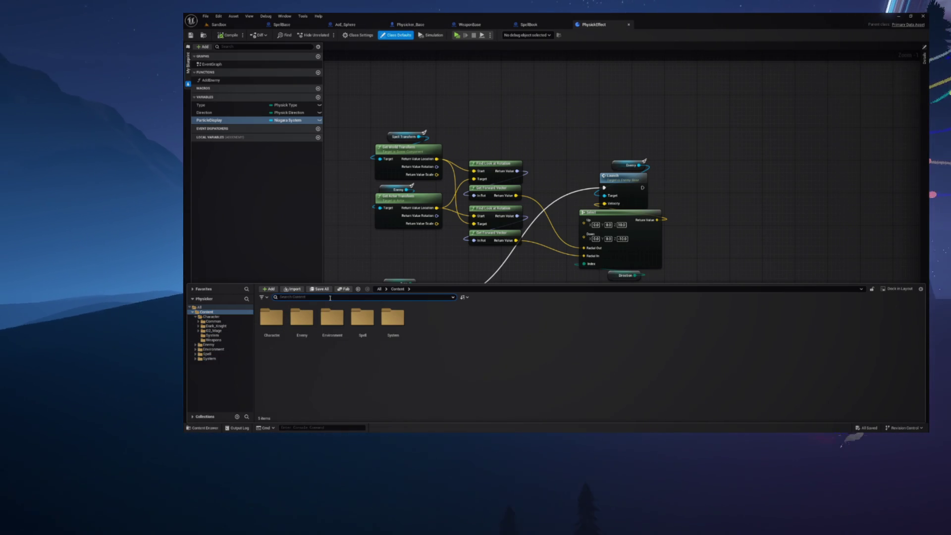
Search 'guide', open the Character folder and open the SpellGuide Blueprint for editing.
text(guide)
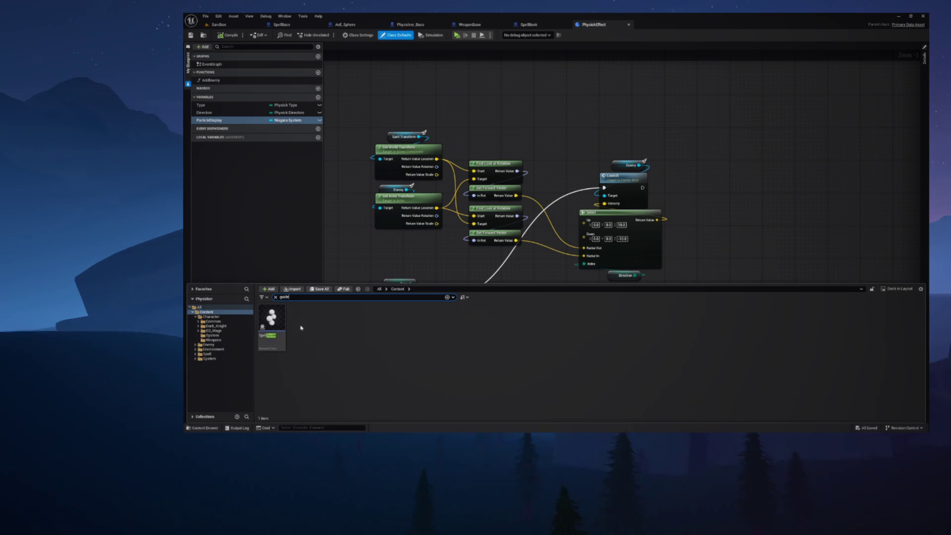
mouse_move(271, 345)
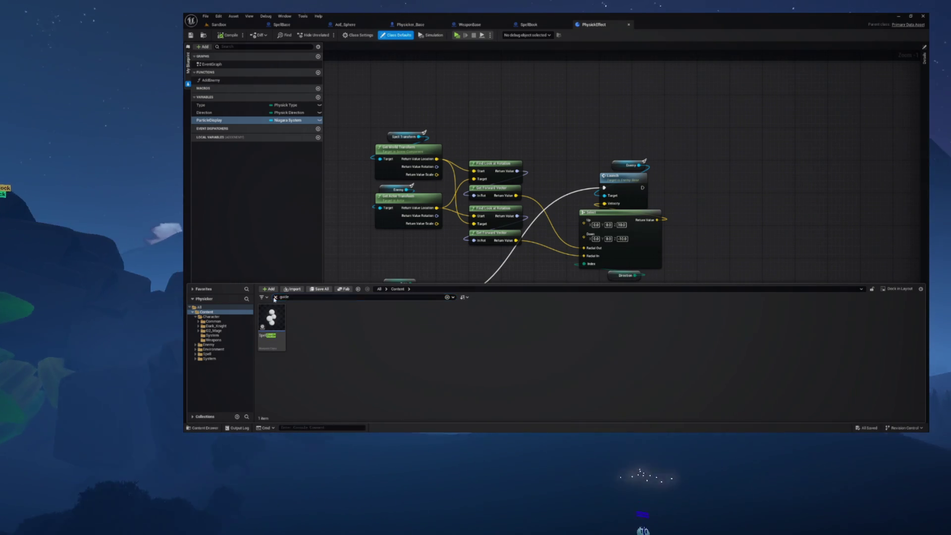
click(276, 297)
double_click(271, 317)
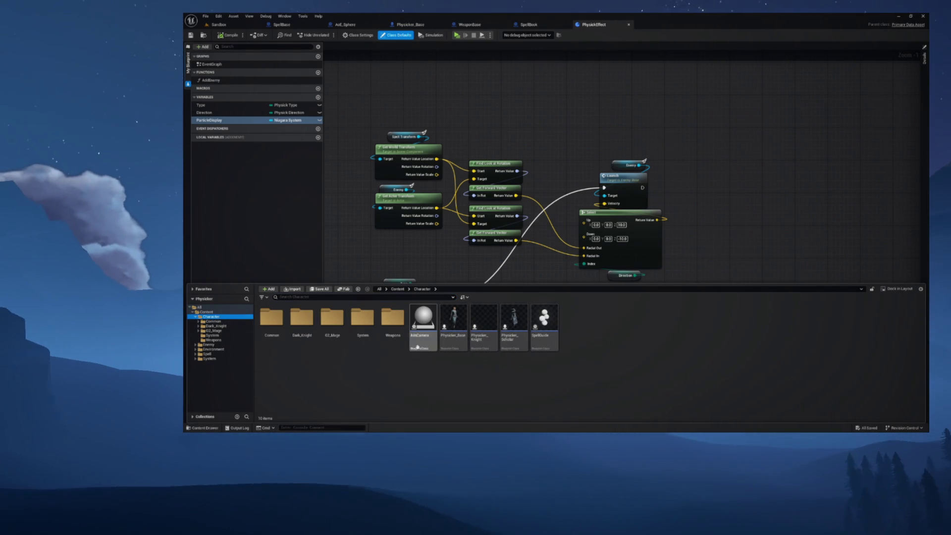
click(545, 319)
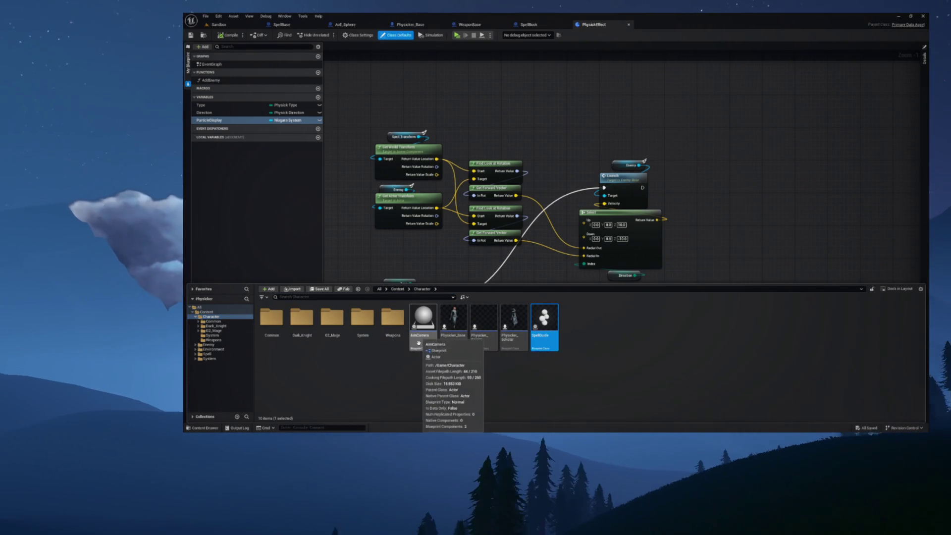
double_click(535, 327)
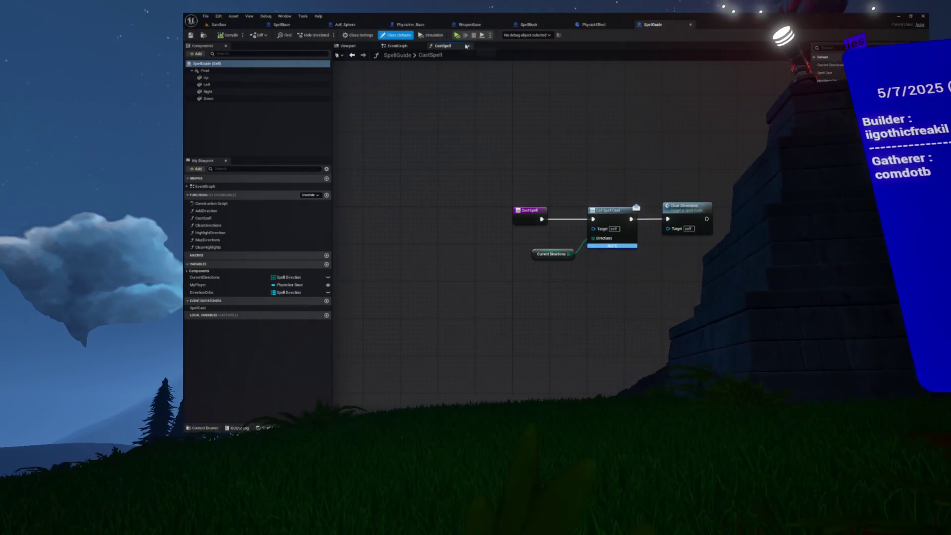
Close the CastSpell graph and the Widget Reflector window.
click(468, 46)
drag(420, 131, 410, 130)
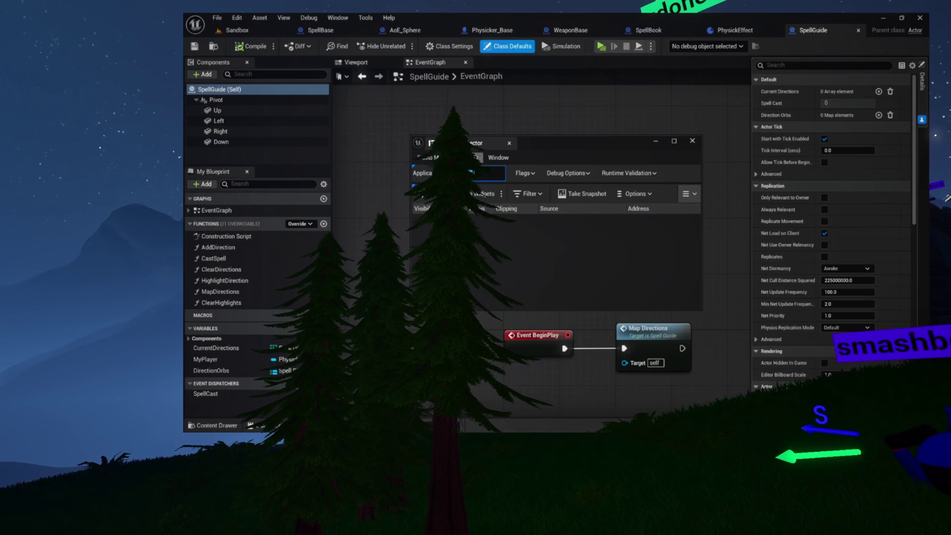
click(510, 143)
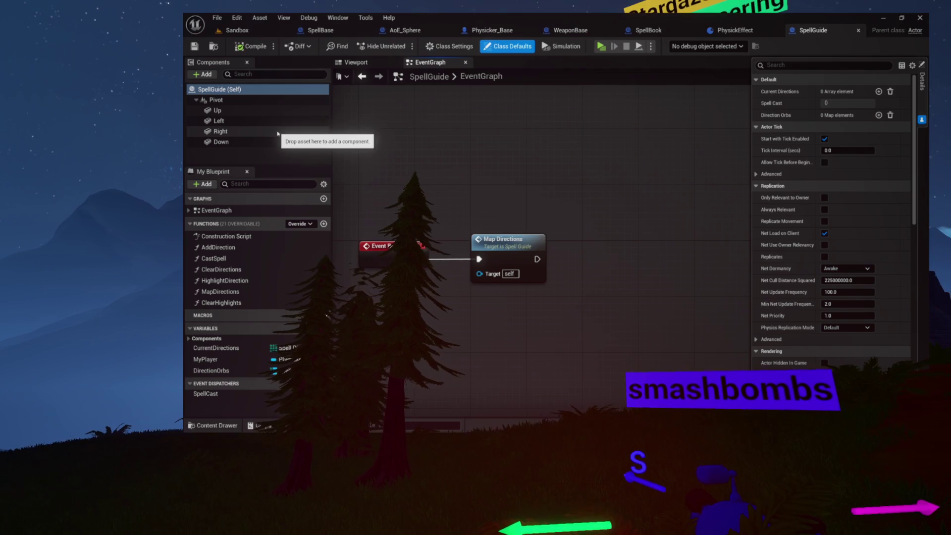
In the Viewport, frame the Up sphere and orbit to show all four direction spheres.
click(356, 62)
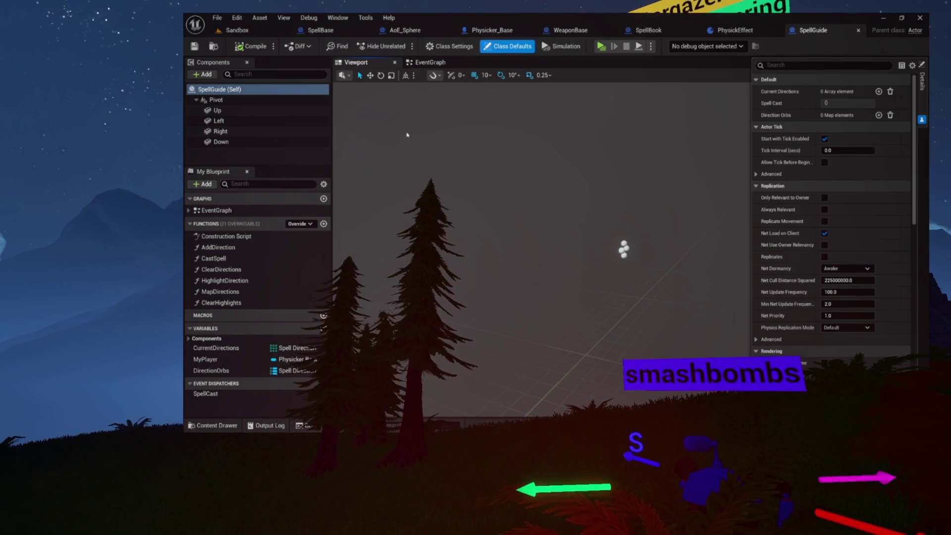
click(227, 113)
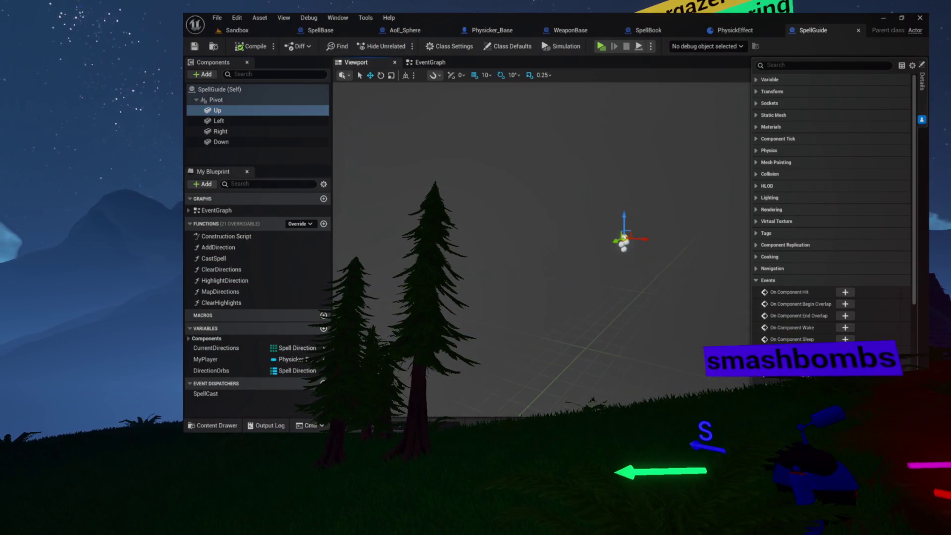
key(f)
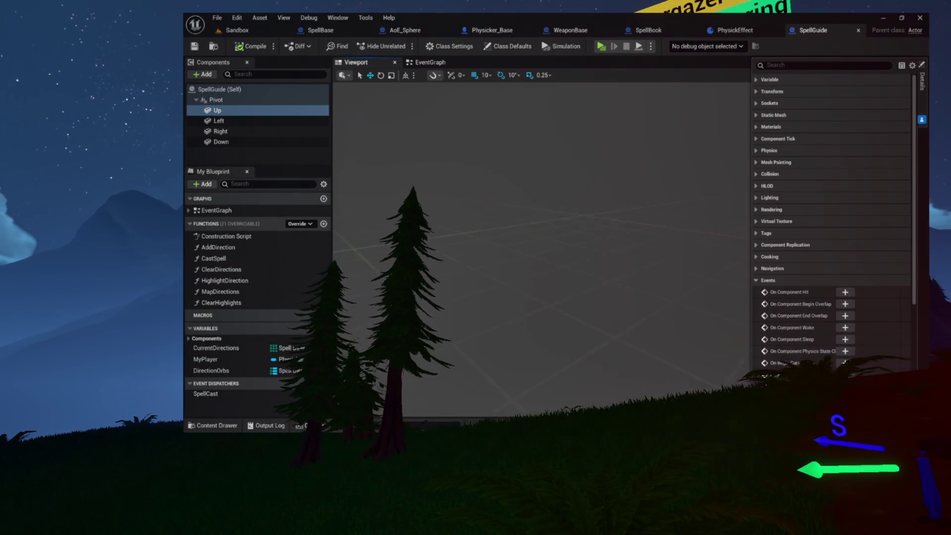
drag(490, 189, 489, 189)
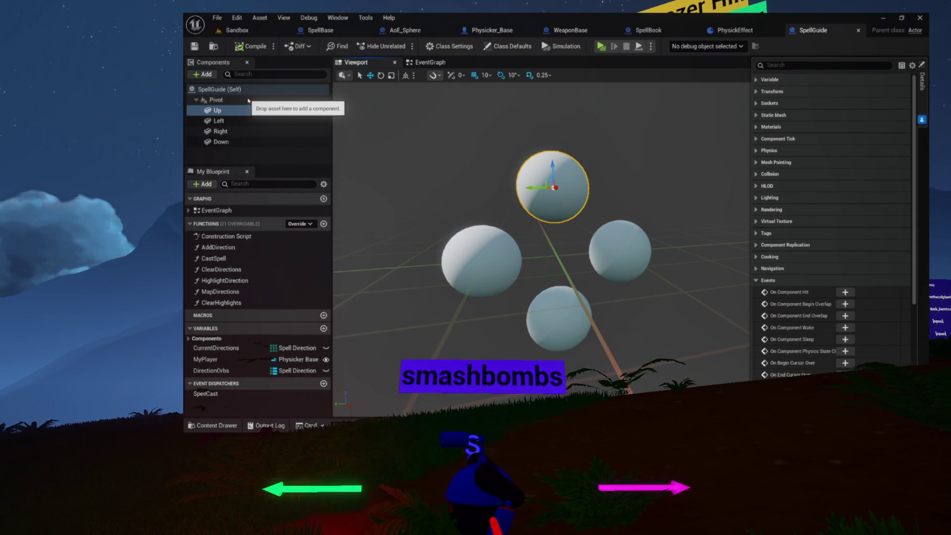
Add a Niagara Particle System Component named UpParticles under the Up sphere.
click(207, 76)
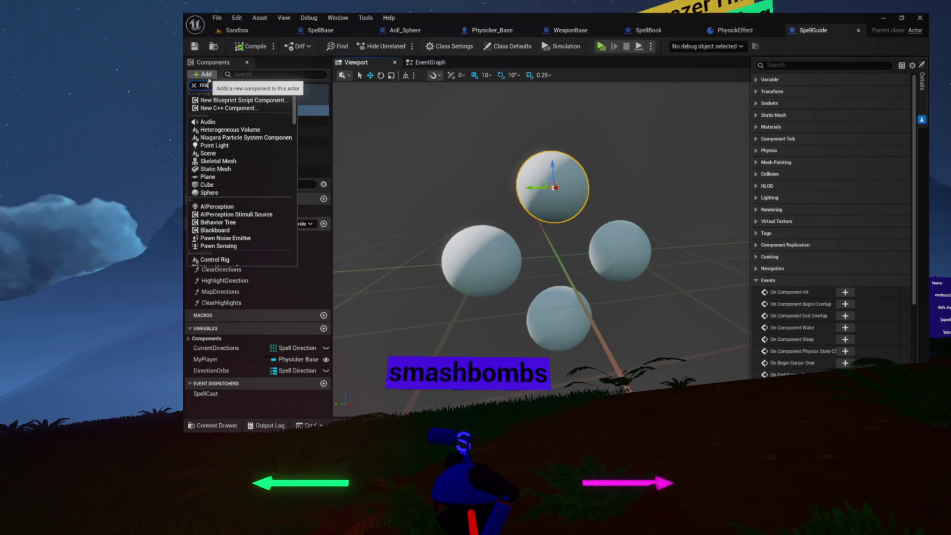
text(gara)
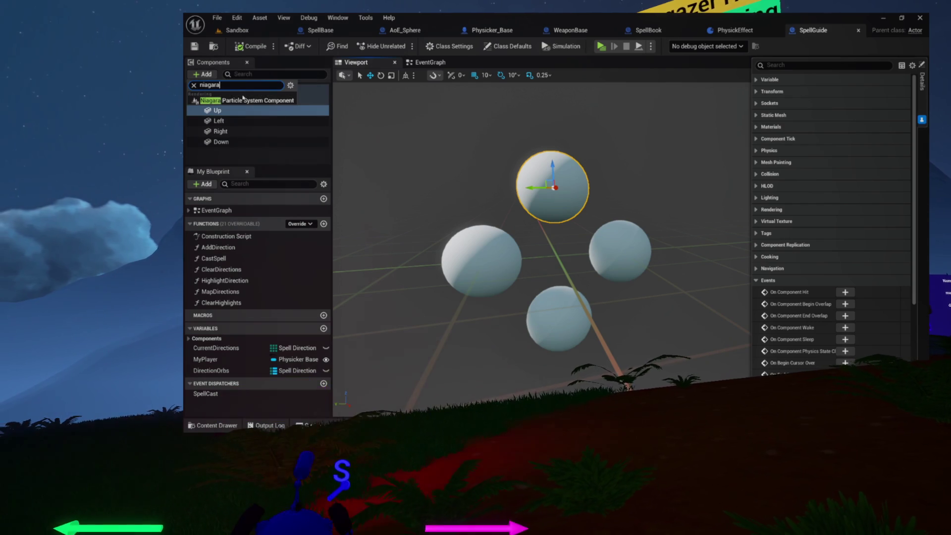
click(243, 98)
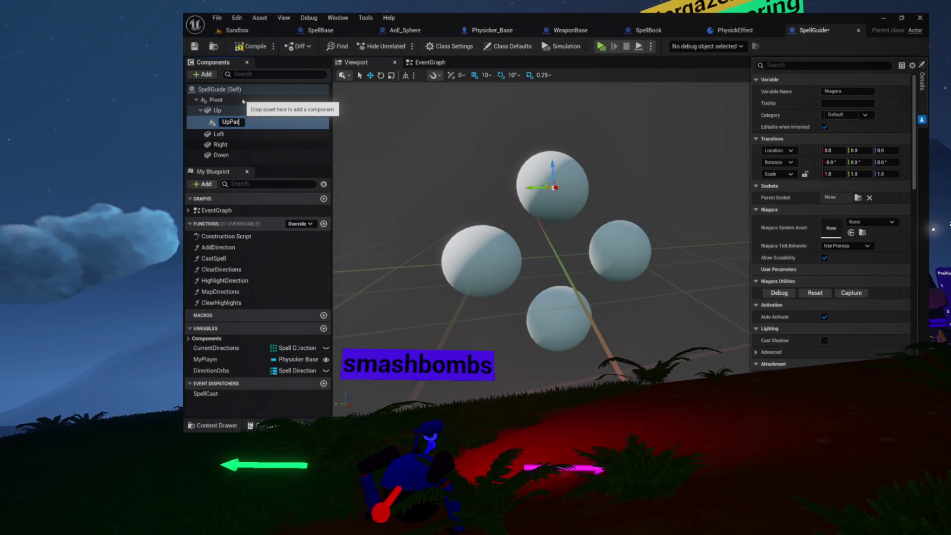
text(UpParticles)
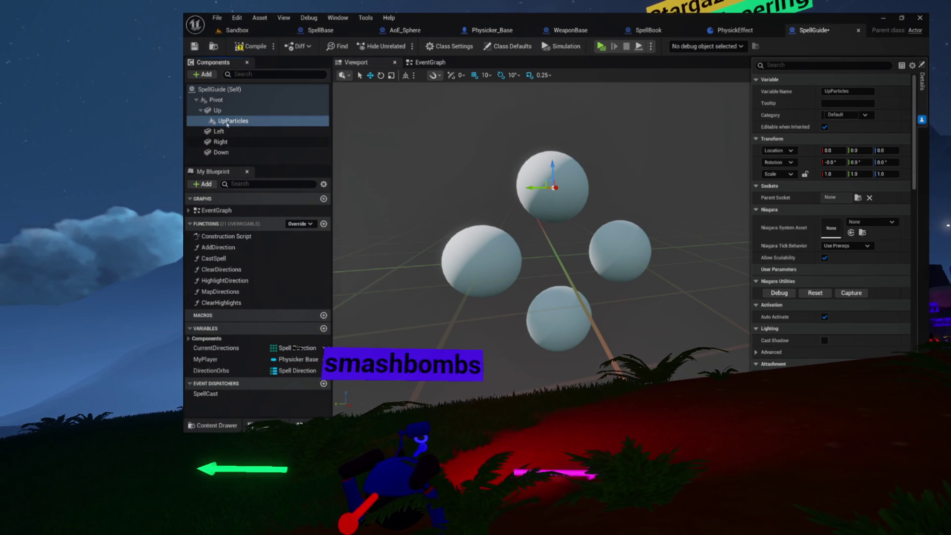
Duplicate it as LeftParticles, attach it to the Left sphere and reset its location to 0,0,0.
key(ctrl+d)
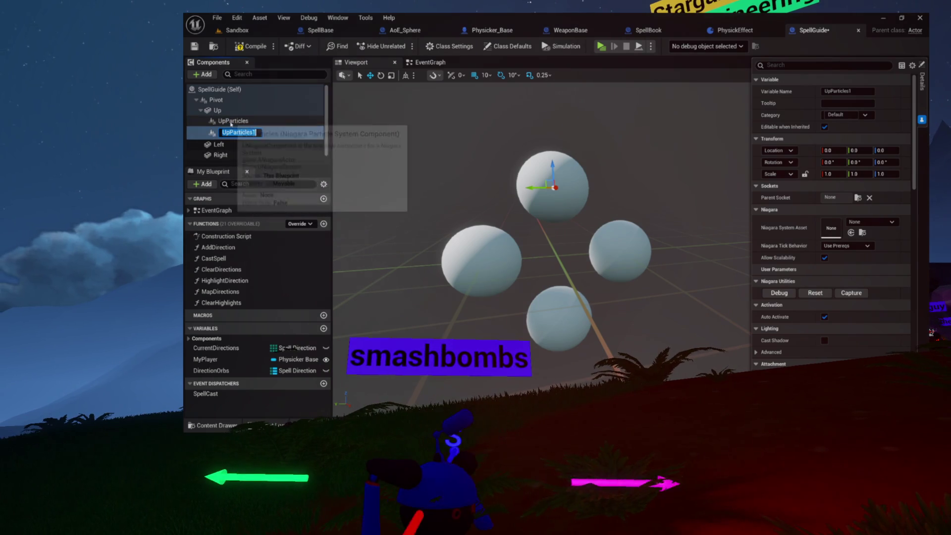
key(BackSpace)
key(BackSpace)
key(BackSpace)
text(Left)
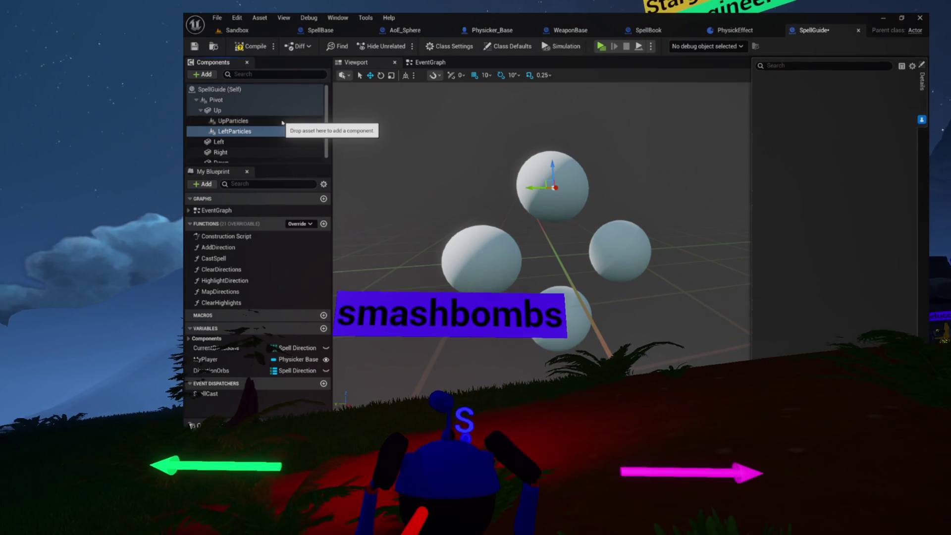
key(Return)
mouse_move(238, 131)
mouse_down()
mouse_move(237, 142)
mouse_move(220, 142)
mouse_up()
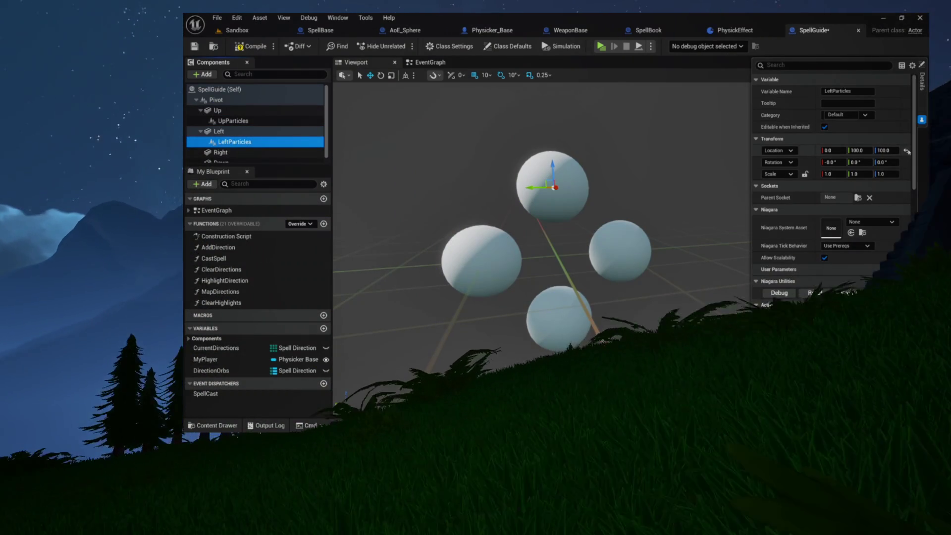
click(907, 151)
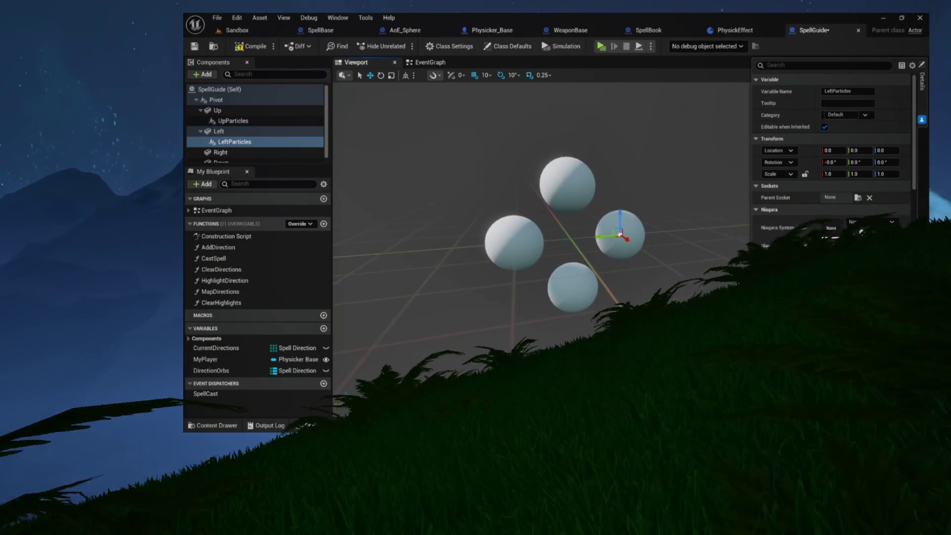
scroll(223, 138, down, 1)
click(226, 138)
Duplicate LeftParticles as RightParticles and attach it under the Right sphere.
key(ctrl+d)
text(RightParticles)
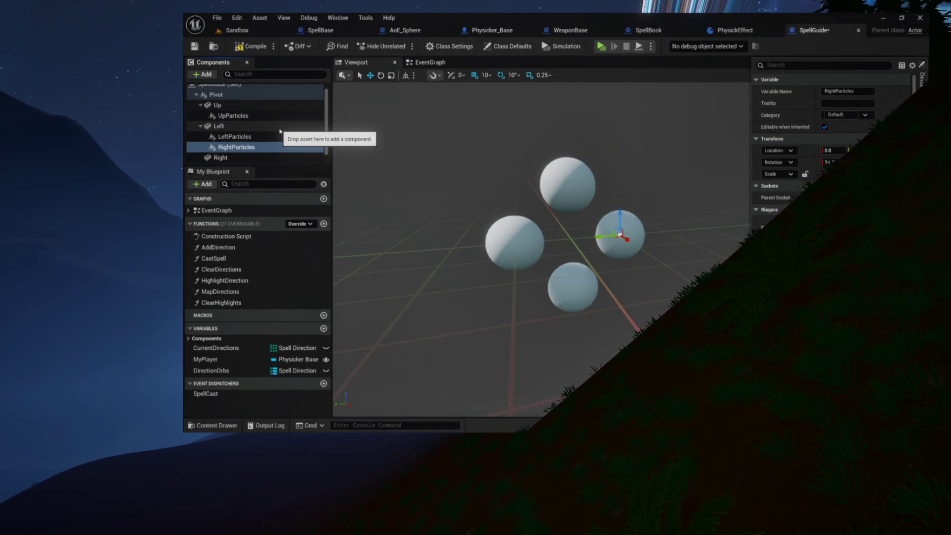
drag(224, 156, 221, 158)
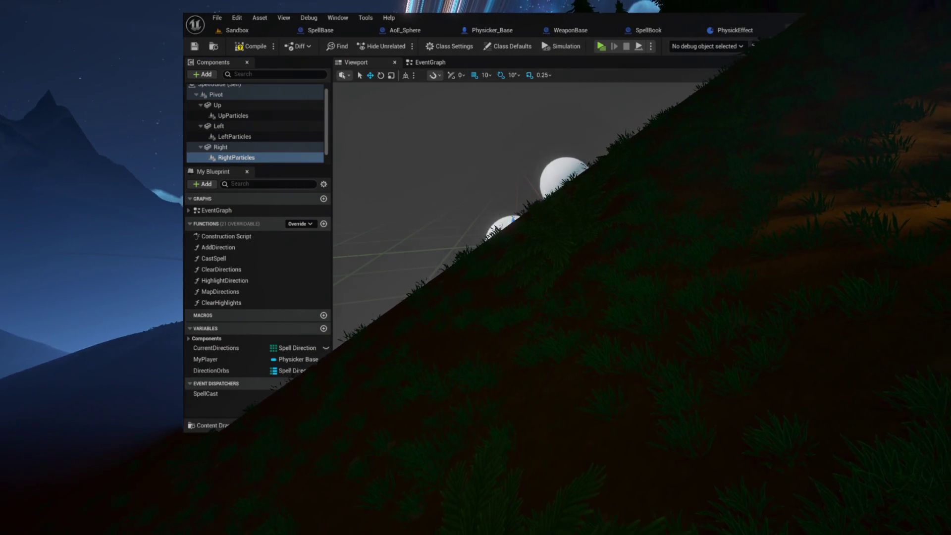
scroll(223, 150, down, 1)
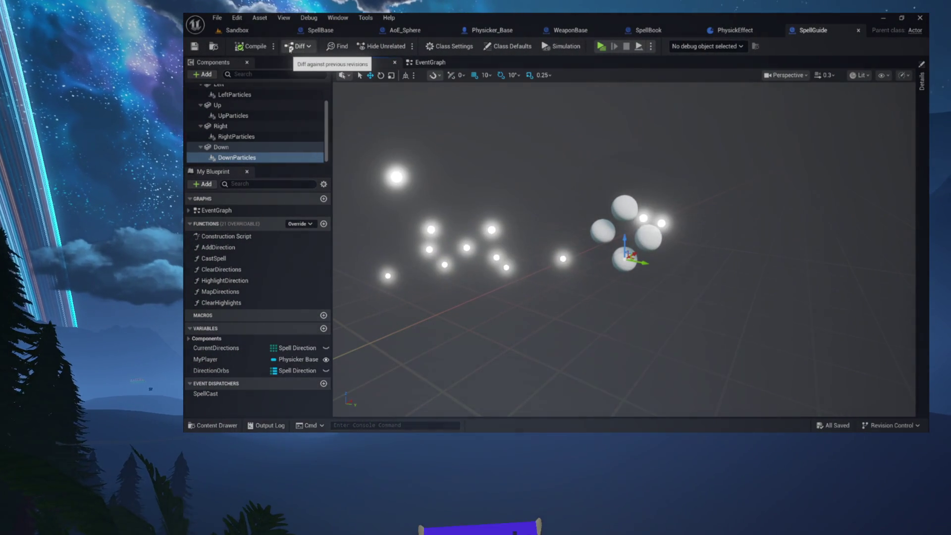
Open the AddDirection graph, then drill into the Highlight Direction node's function graph.
click(430, 62)
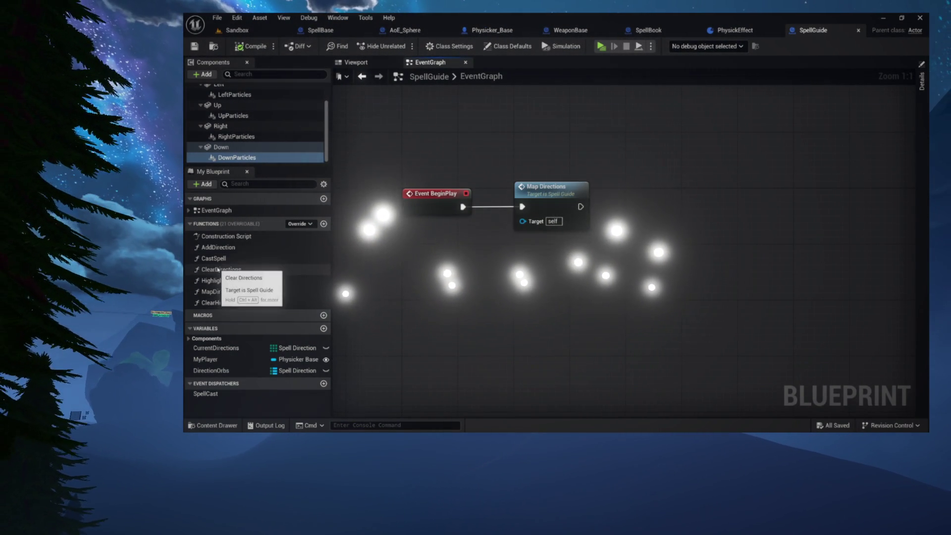
double_click(219, 248)
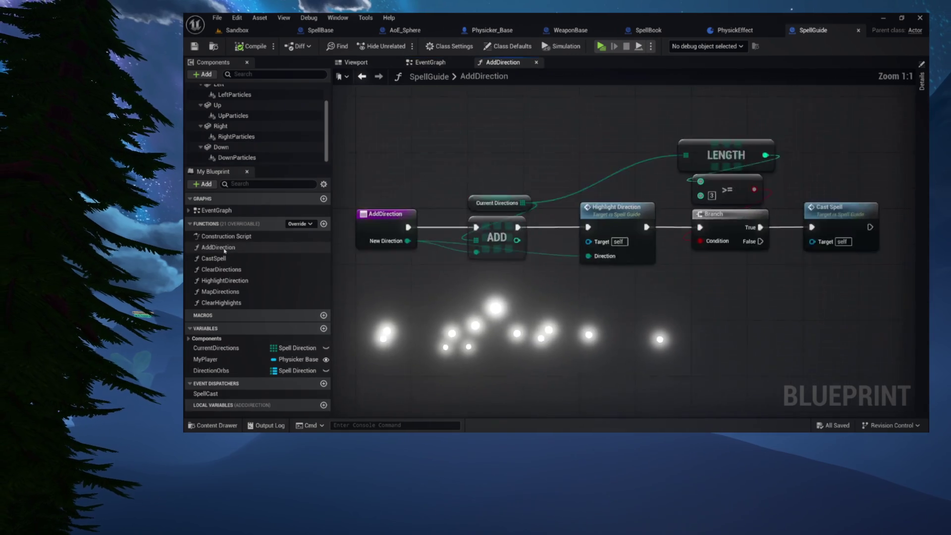
drag(505, 181, 792, 297)
click(624, 218)
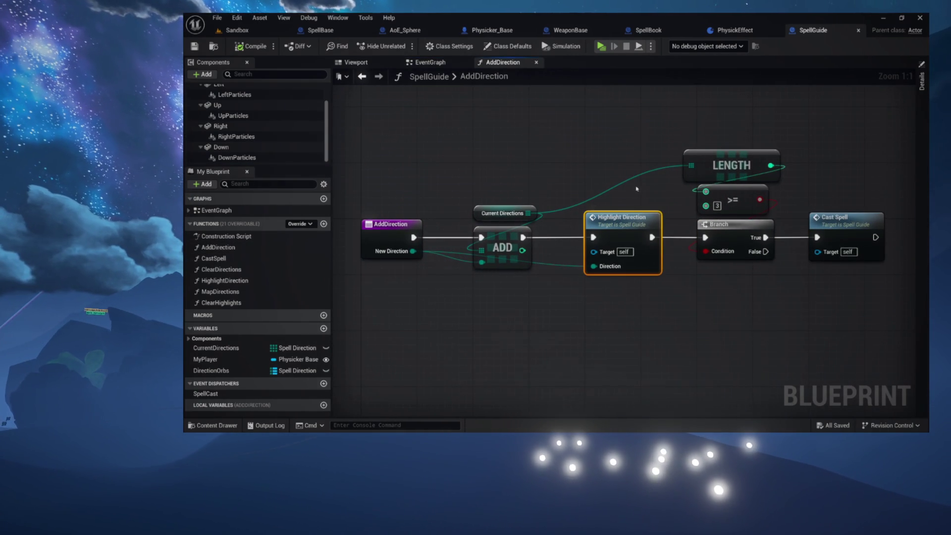
double_click(624, 208)
mouse_move(499, 200)
mouse_down()
mouse_move(664, 284)
mouse_move(743, 290)
mouse_up()
drag(499, 145, 797, 320)
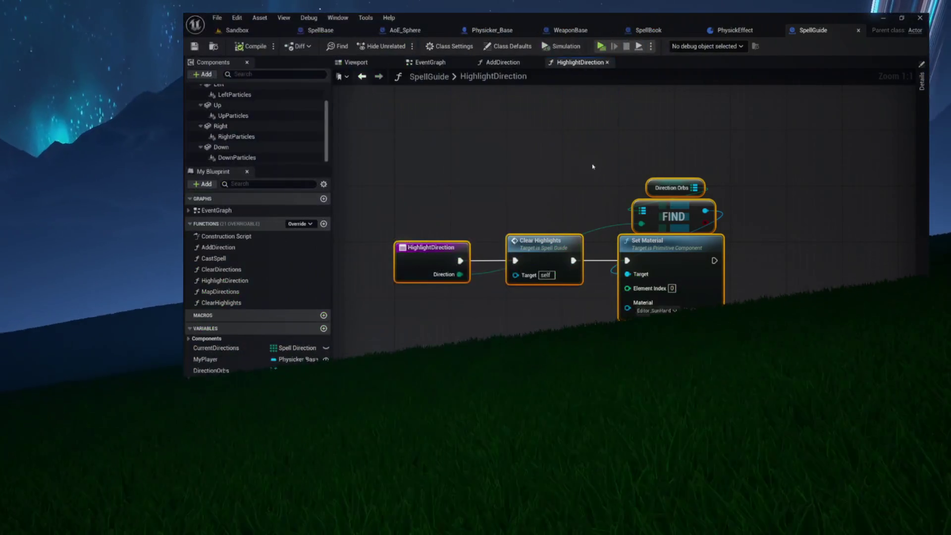
Review the Clear Highlights, FIND and Set Material nodes, reopening the HighlightDirection graph.
click(645, 197)
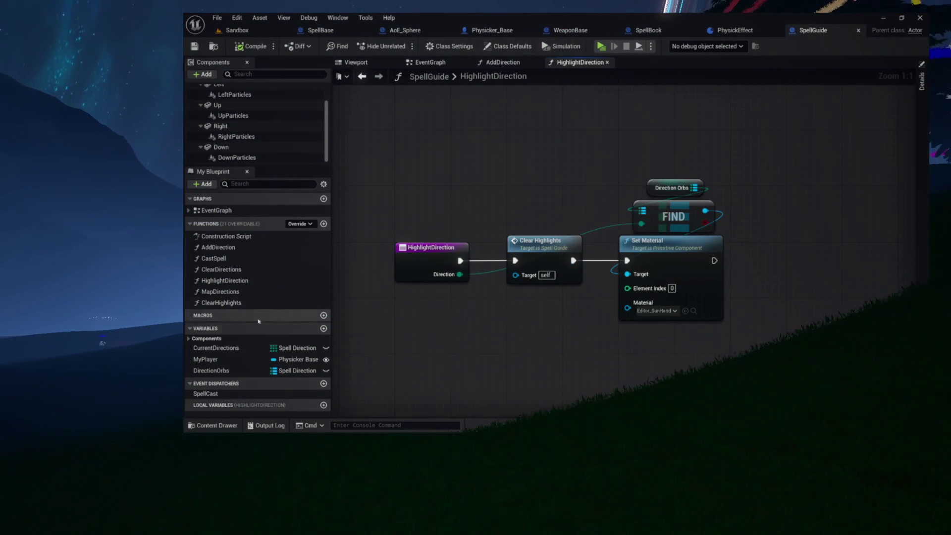
drag(529, 126, 684, 269)
mouse_move(567, 165)
mouse_down()
mouse_move(398, 164)
mouse_move(517, 162)
mouse_up()
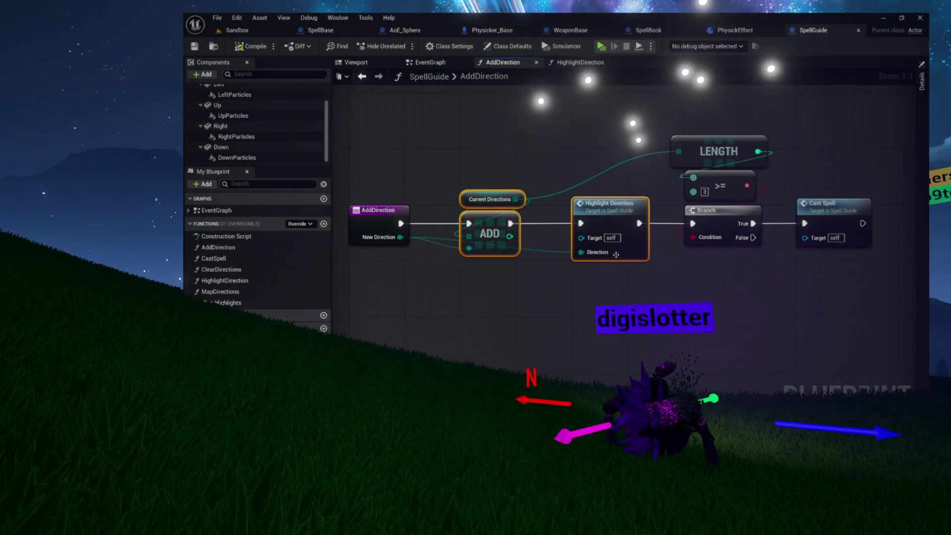
double_click(604, 211)
drag(409, 165, 658, 284)
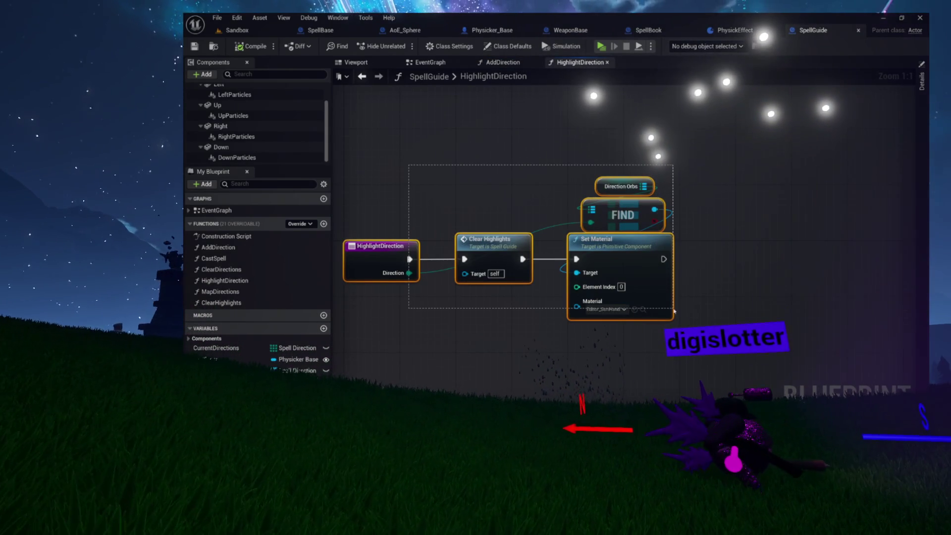
click(717, 269)
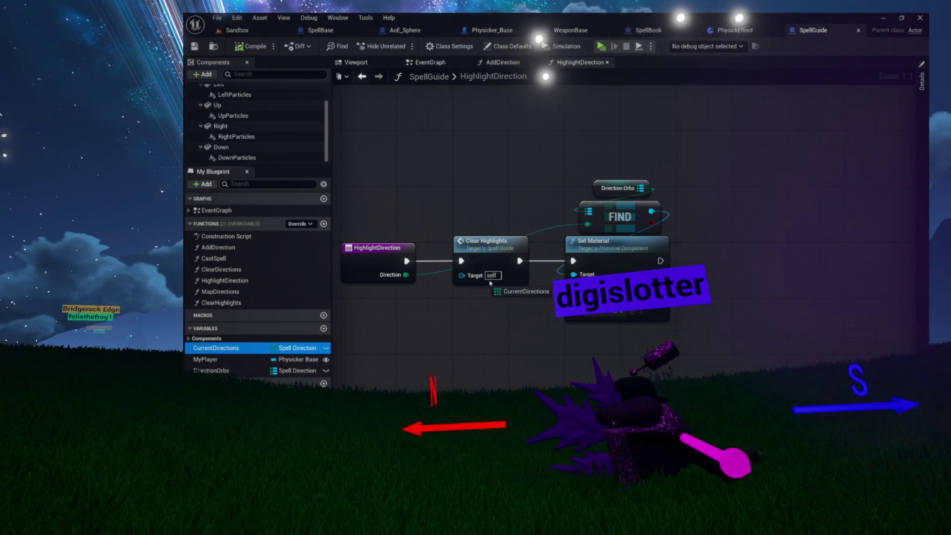
Add a Current Directions LENGTH node feeding a > 0 comparison, then switch to AddDirection.
drag(731, 163, 761, 192)
text(Ignth)
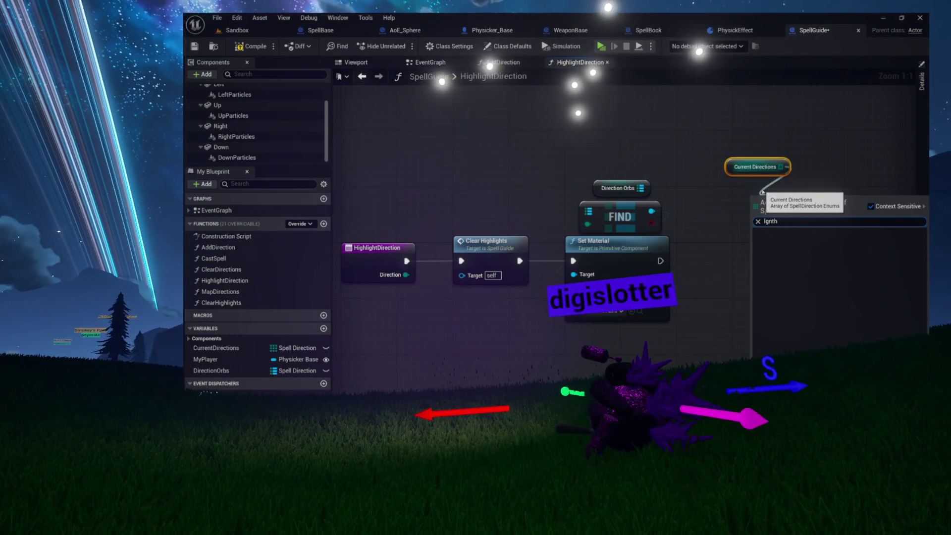
key(Return)
drag(774, 198, 763, 198)
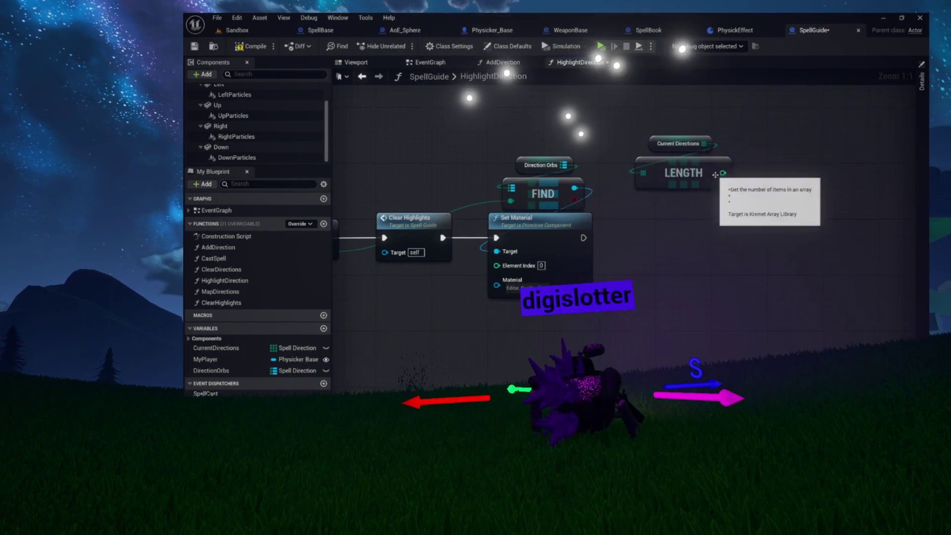
drag(700, 215, 696, 215)
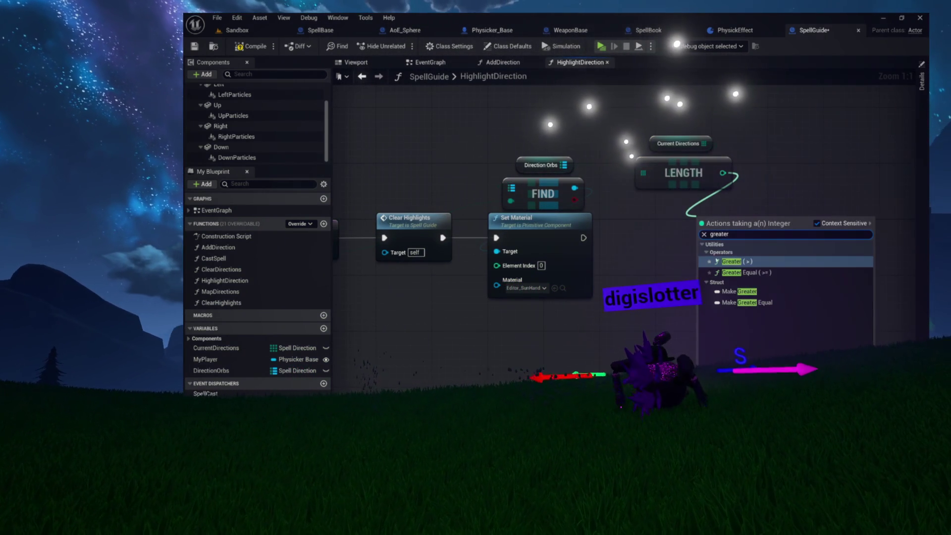
click(709, 261)
drag(663, 216, 712, 209)
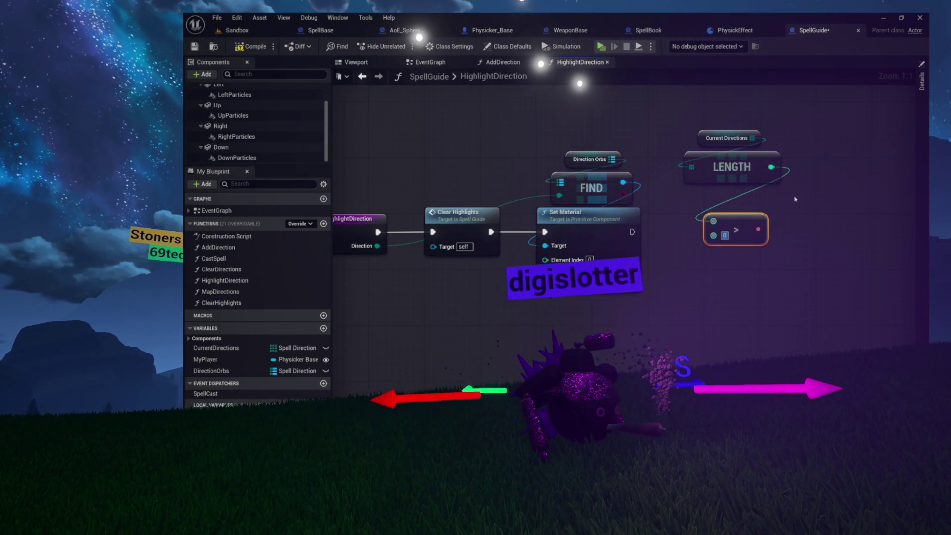
drag(755, 214, 740, 211)
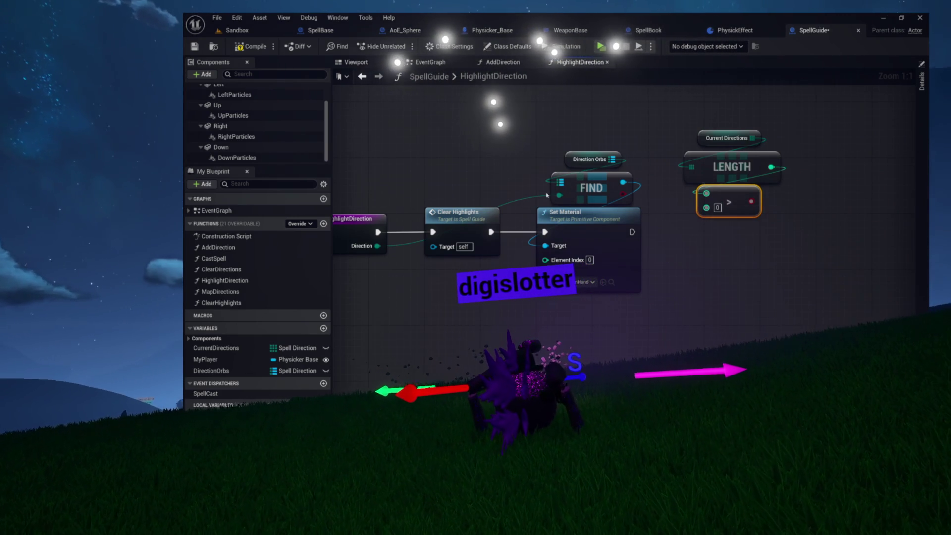
drag(451, 173, 456, 187)
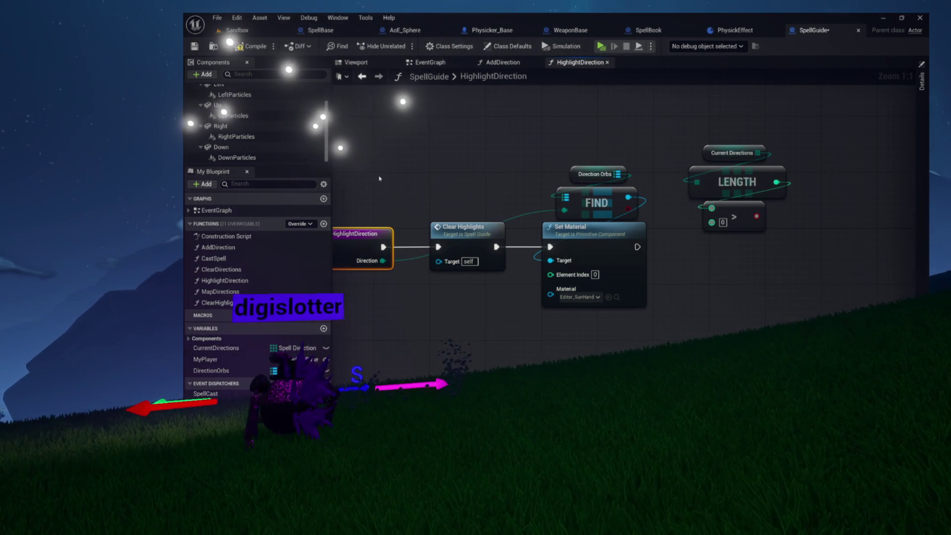
click(518, 63)
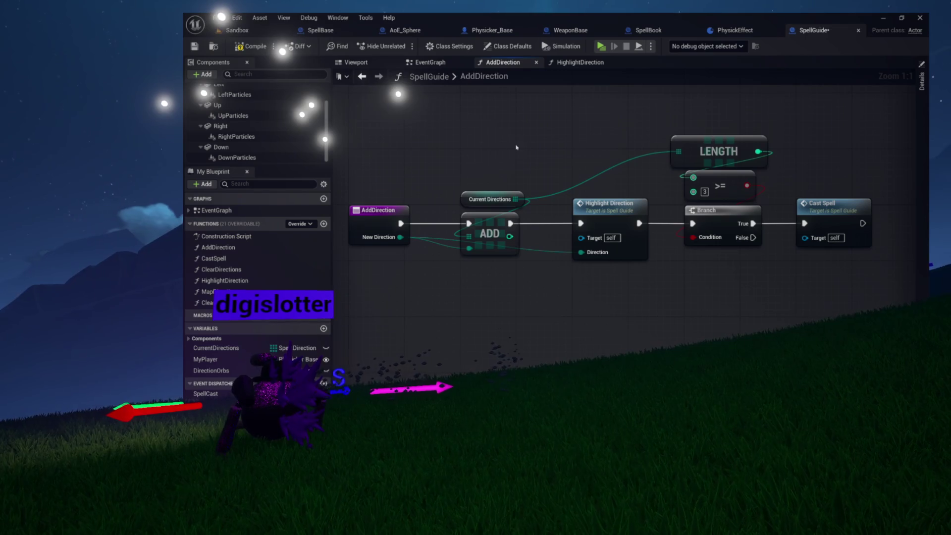
Select the Current Directions and ADD nodes in AddDirection, then go back to HighlightDirection.
click(602, 198)
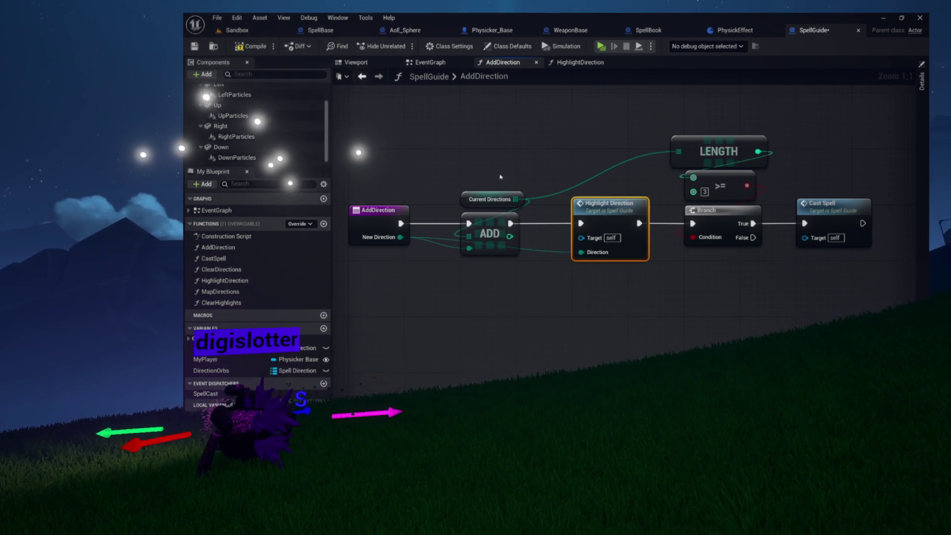
drag(499, 183, 495, 269)
mouse_move(542, 295)
mouse_down()
mouse_move(461, 310)
mouse_move(512, 307)
mouse_up()
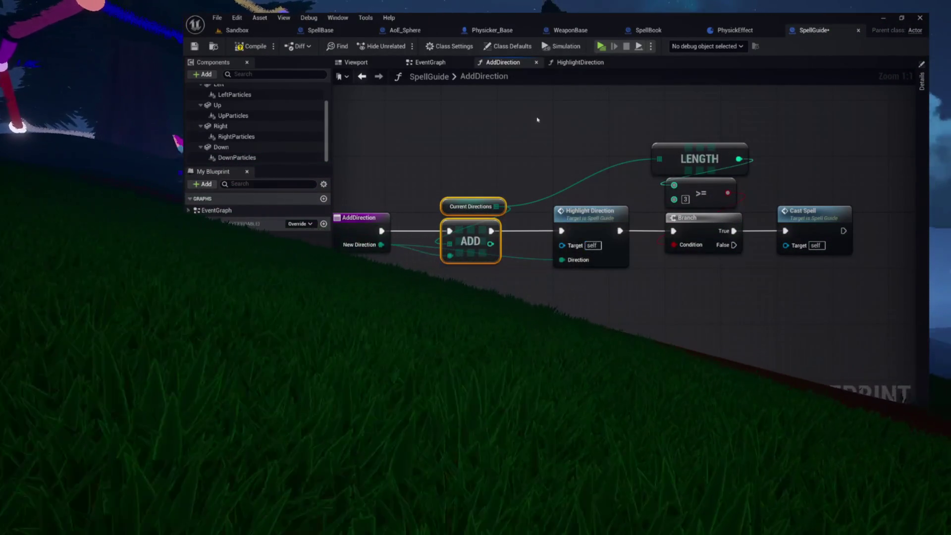
click(570, 62)
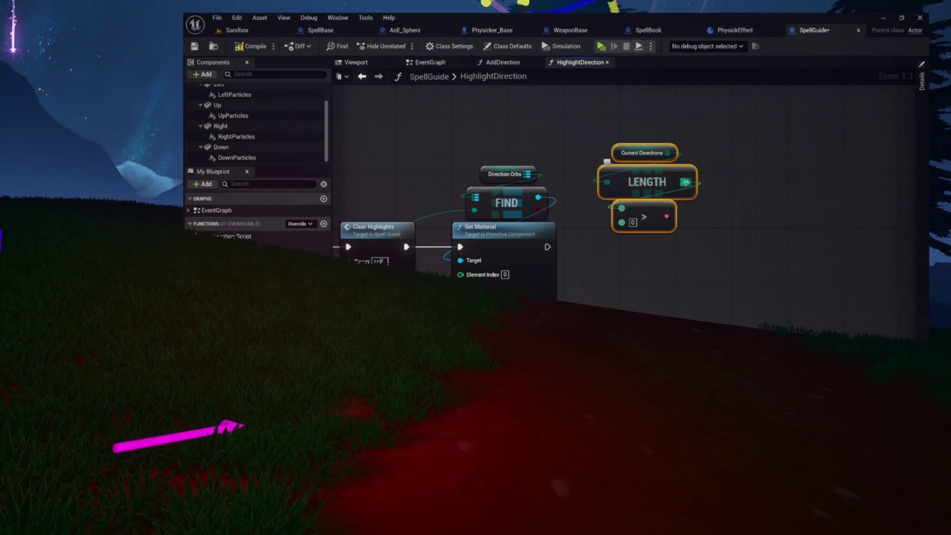
Compare Current Directions LENGTH using an Equal (==) node set to 1, deleting the > node.
mouse_move(686, 182)
mouse_down()
mouse_move(622, 208)
mouse_move(759, 286)
mouse_move(742, 301)
mouse_move(620, 289)
mouse_move(670, 290)
mouse_up()
text(>)
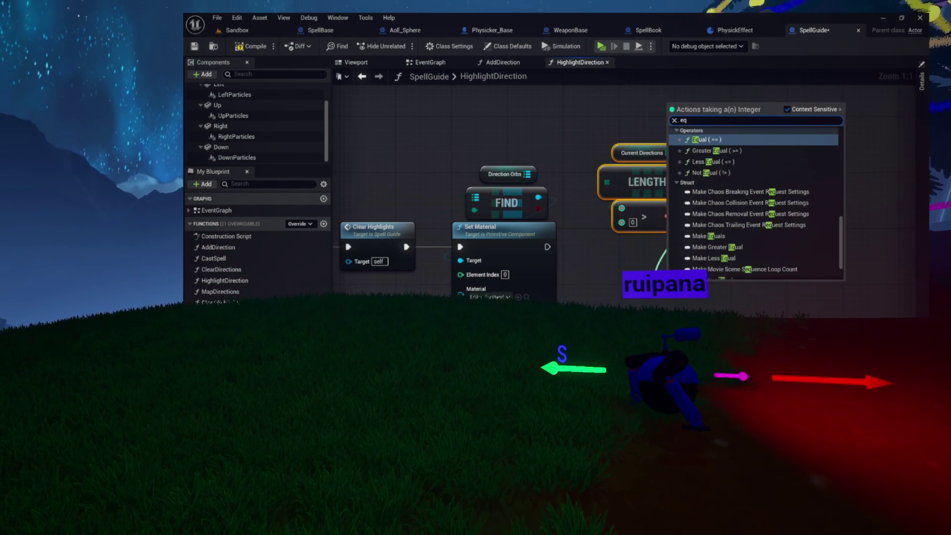
click(686, 268)
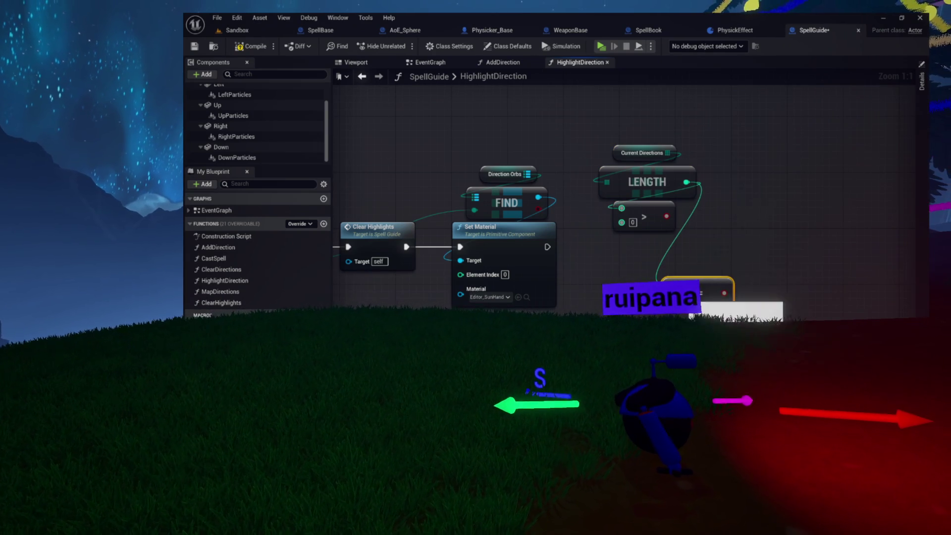
text(1)
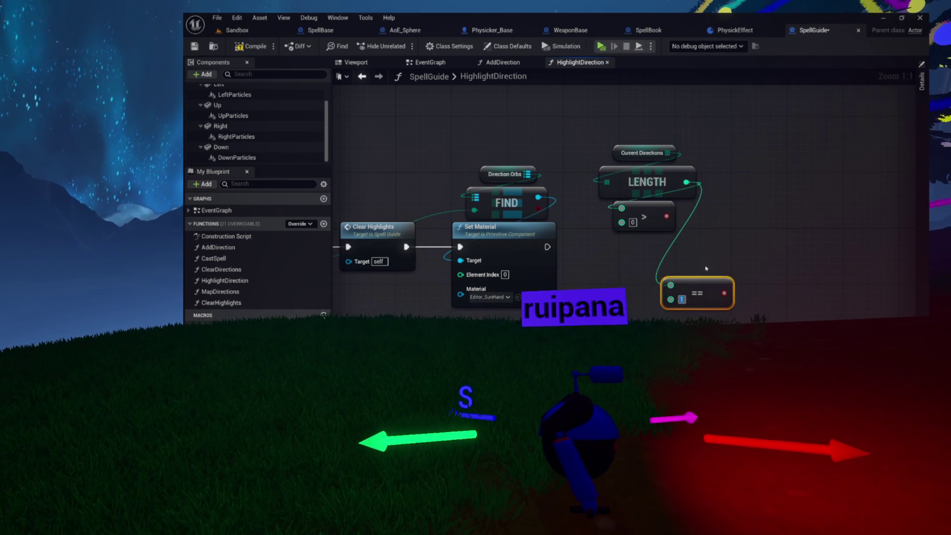
key(Delete)
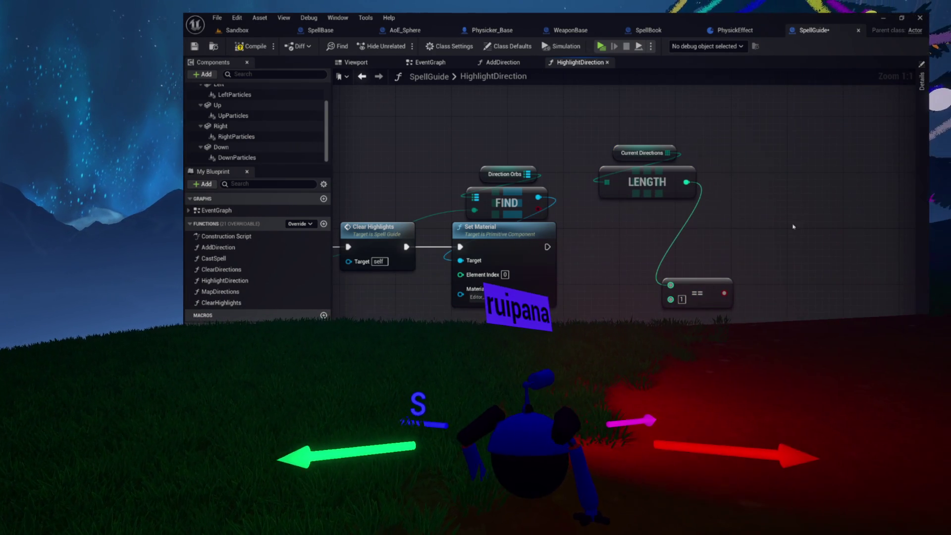
Add a Branch driven by the == result, placed under the length check.
drag(695, 288, 682, 249)
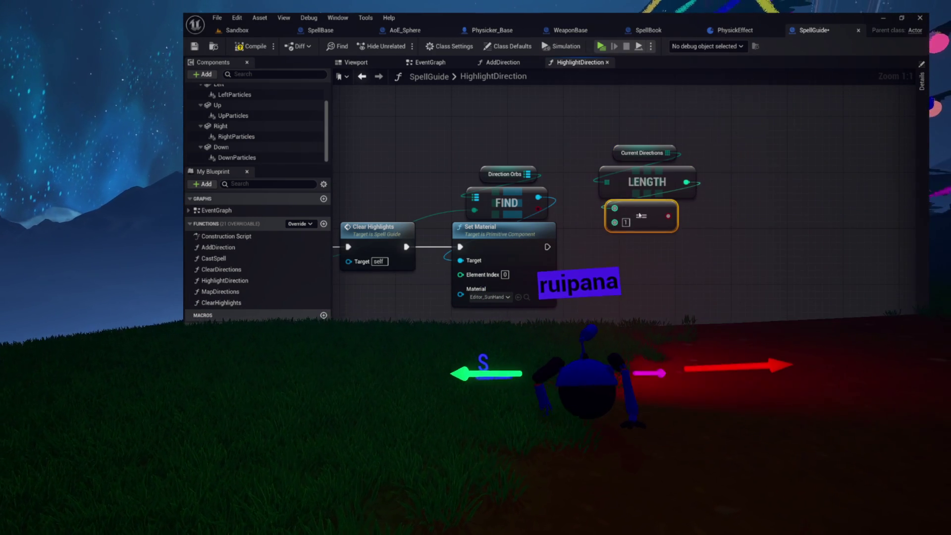
drag(677, 167, 621, 249)
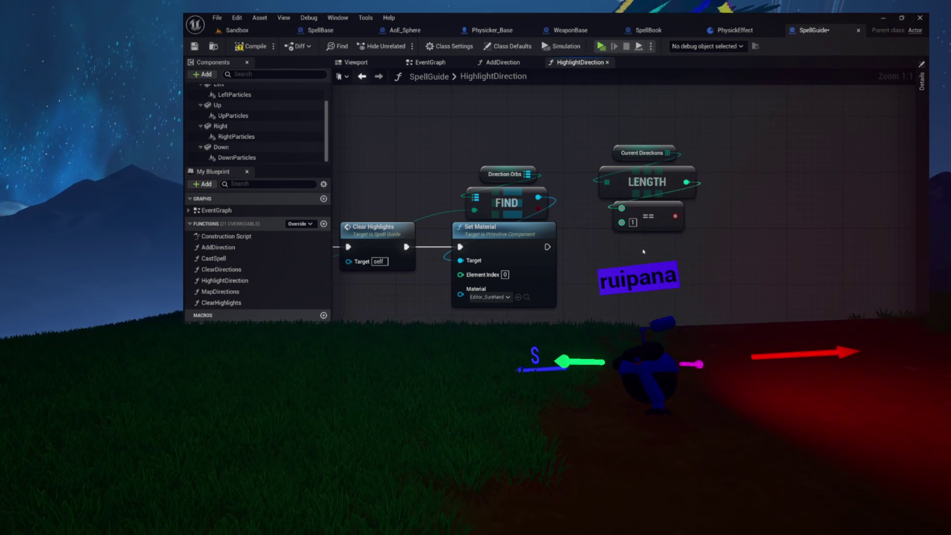
mouse_move(674, 216)
mouse_down()
mouse_move(674, 281)
mouse_move(643, 290)
mouse_up()
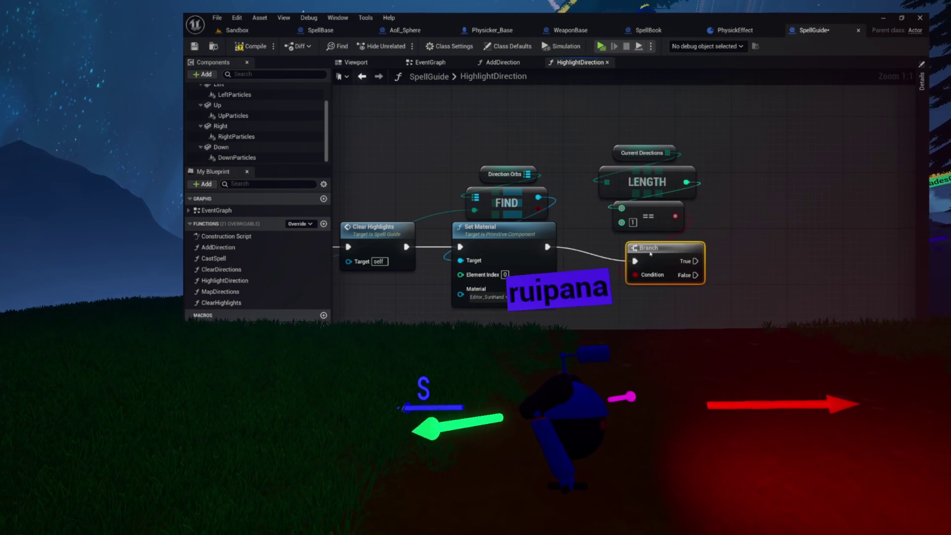
drag(640, 246, 639, 242)
mouse_move(719, 145)
mouse_down()
mouse_move(688, 200)
mouse_move(666, 210)
mouse_up()
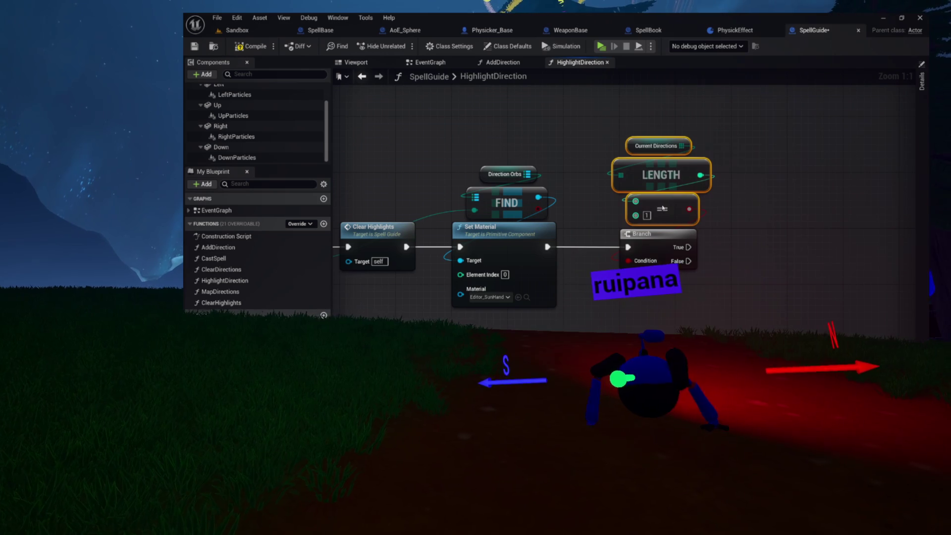
click(731, 210)
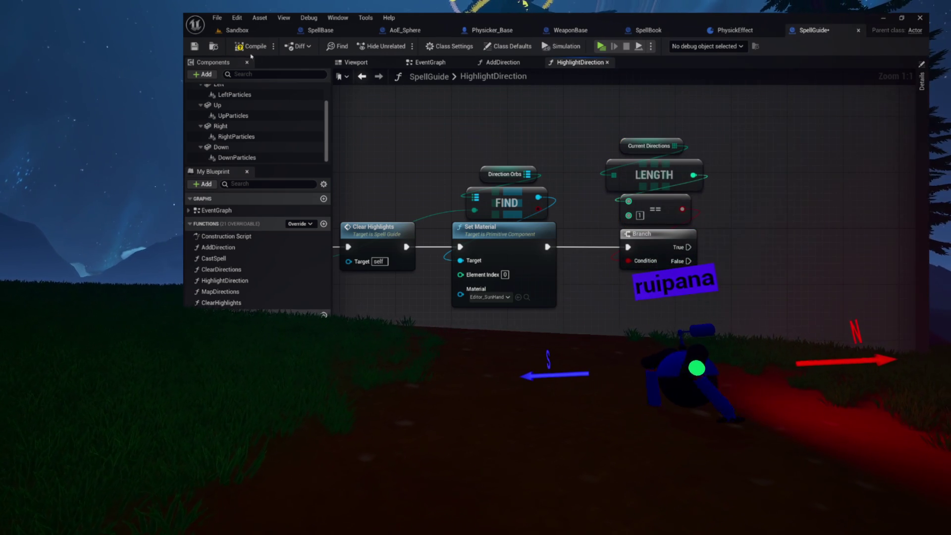
Review the Clear Highlights, Set Material, Direction Orbs and FIND nodes around the Branch.
drag(572, 301, 453, 301)
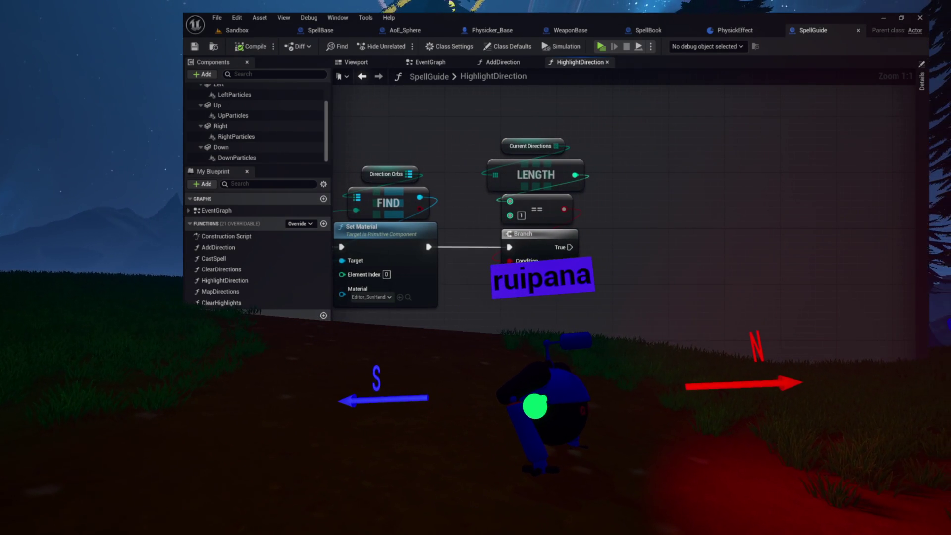
drag(428, 326, 568, 361)
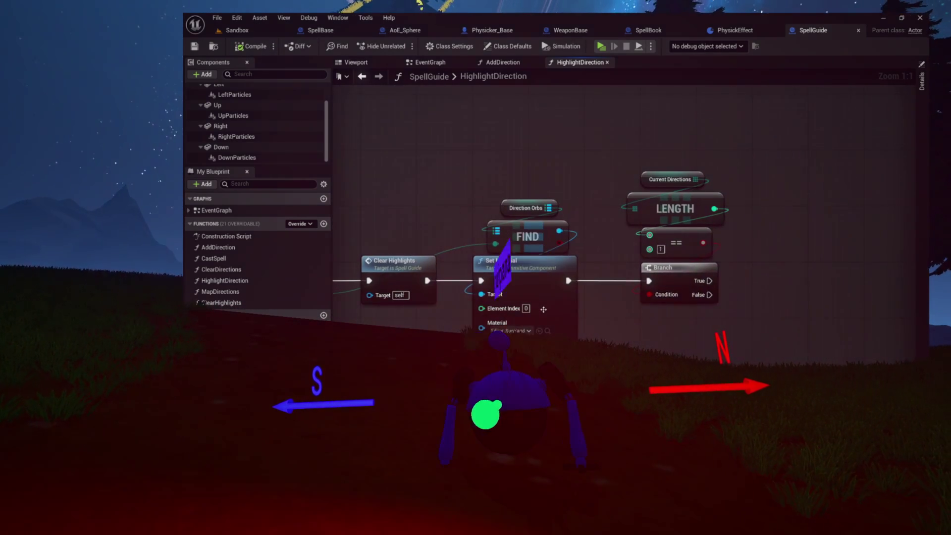
drag(367, 154, 610, 273)
click(660, 321)
mouse_move(660, 321)
mouse_down()
mouse_move(695, 320)
mouse_move(694, 310)
mouse_up()
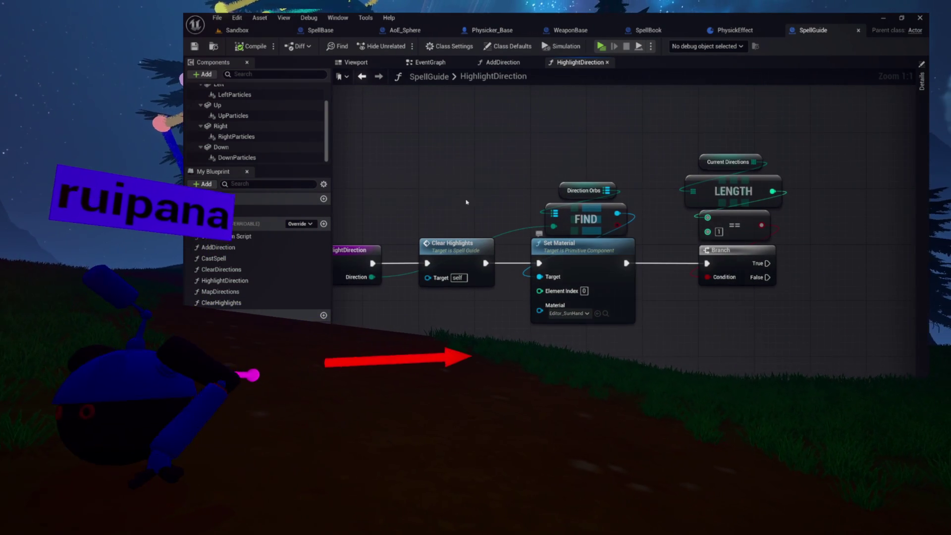
drag(618, 286, 619, 293)
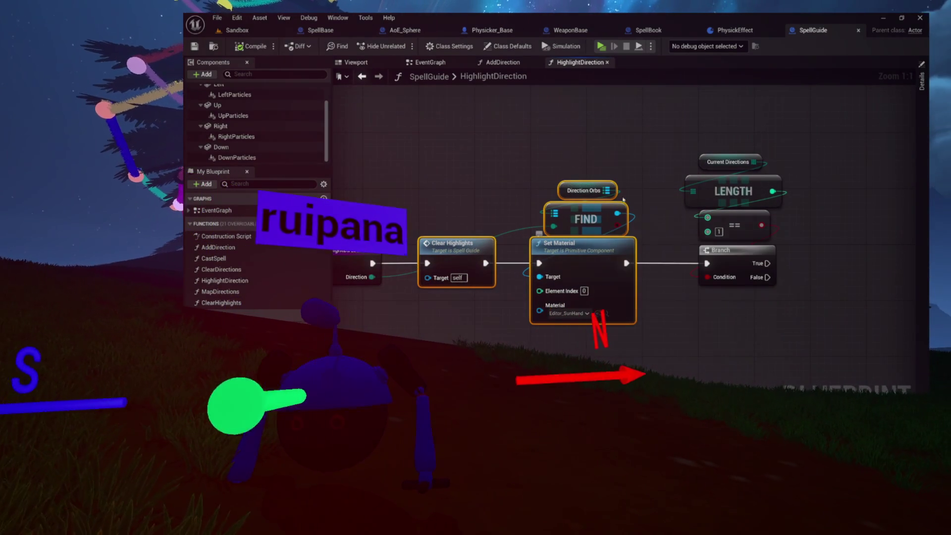
drag(623, 151, 578, 286)
click(653, 294)
mouse_move(653, 294)
mouse_down()
mouse_move(570, 265)
mouse_move(688, 280)
mouse_move(562, 281)
mouse_up()
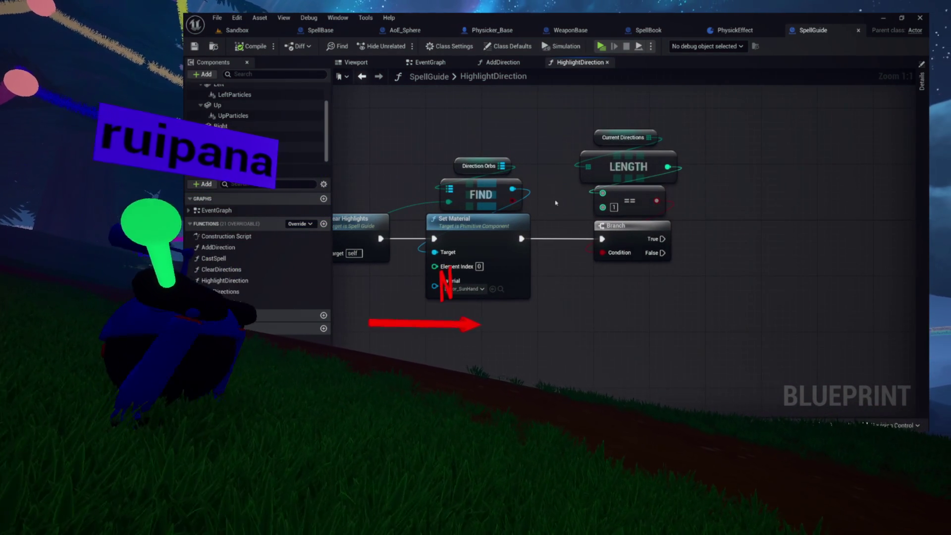
Select the Current Directions, LENGTH, == and Branch group, then head back to AddDirection.
drag(562, 127, 732, 257)
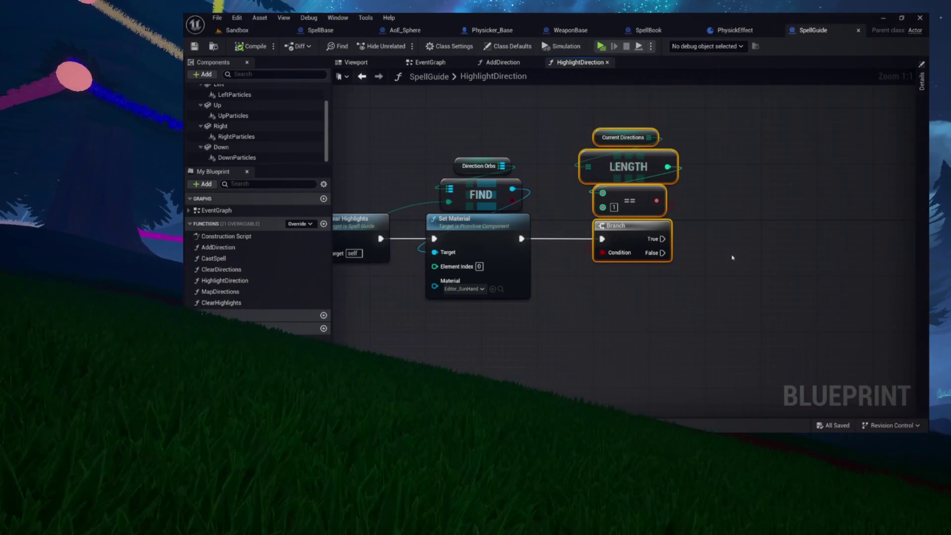
drag(745, 248, 652, 255)
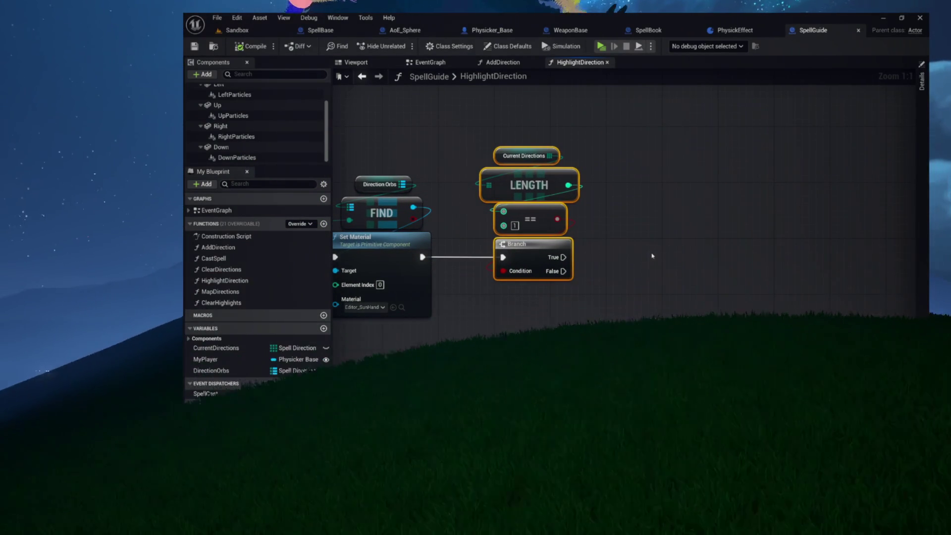
drag(492, 120, 590, 122)
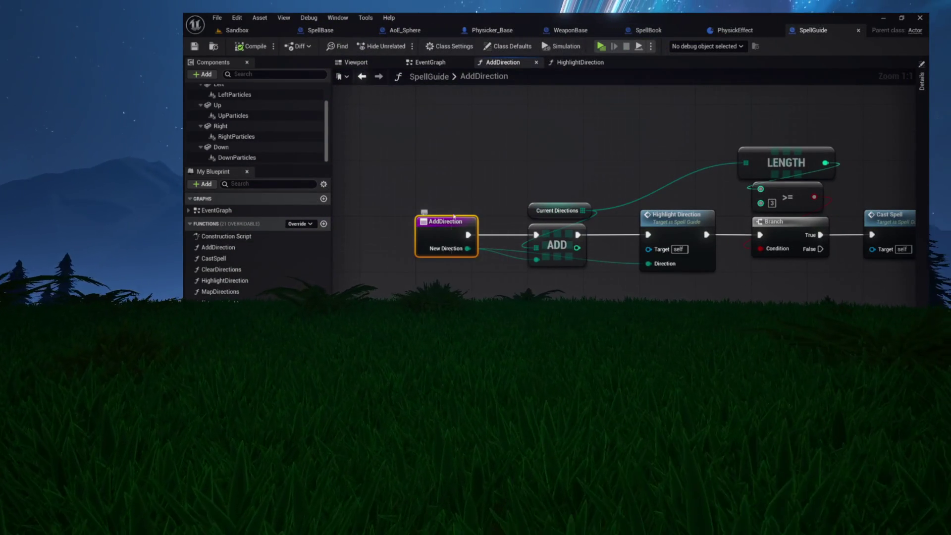
right_click(455, 235)
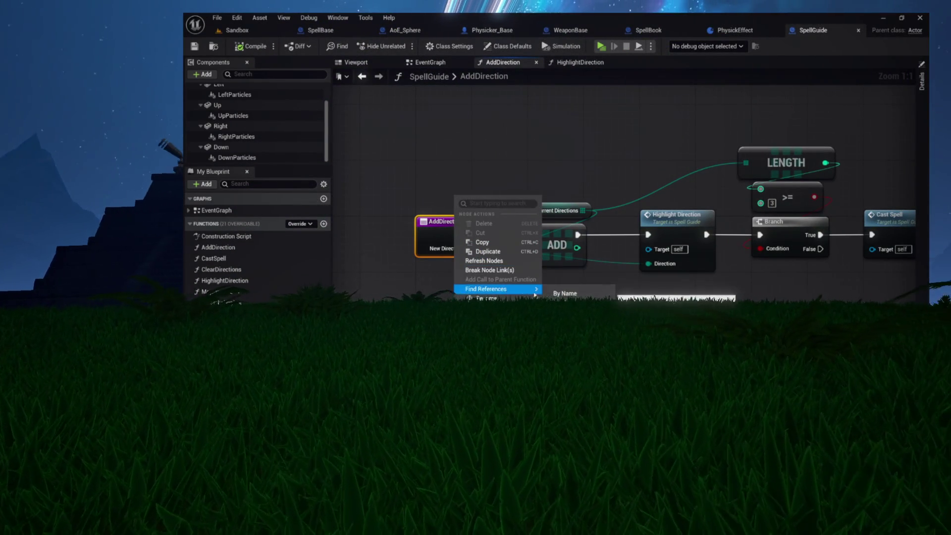
click(563, 293)
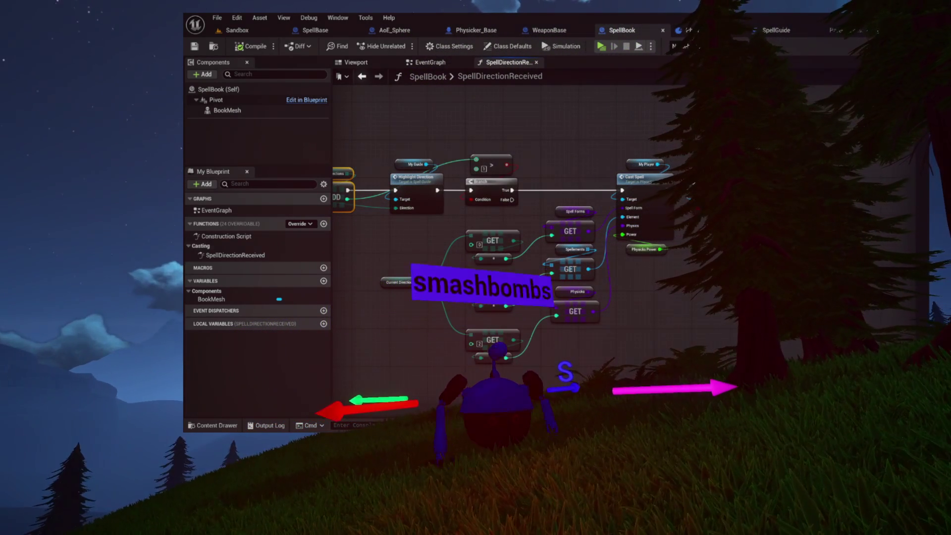
click(784, 32)
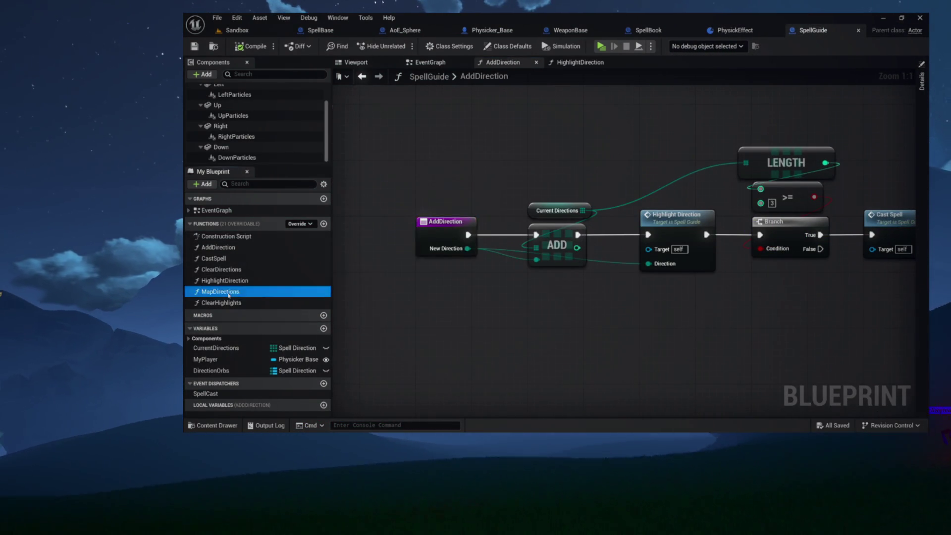
Glance over the MapDirections graph, close it, and drop a MyPlayer reference into HighlightDirection.
double_click(229, 293)
scroll(418, 241, up, 3)
mouse_move(596, 202)
mouse_down()
mouse_move(635, 128)
mouse_move(675, 140)
mouse_move(477, 135)
mouse_move(581, 133)
mouse_up()
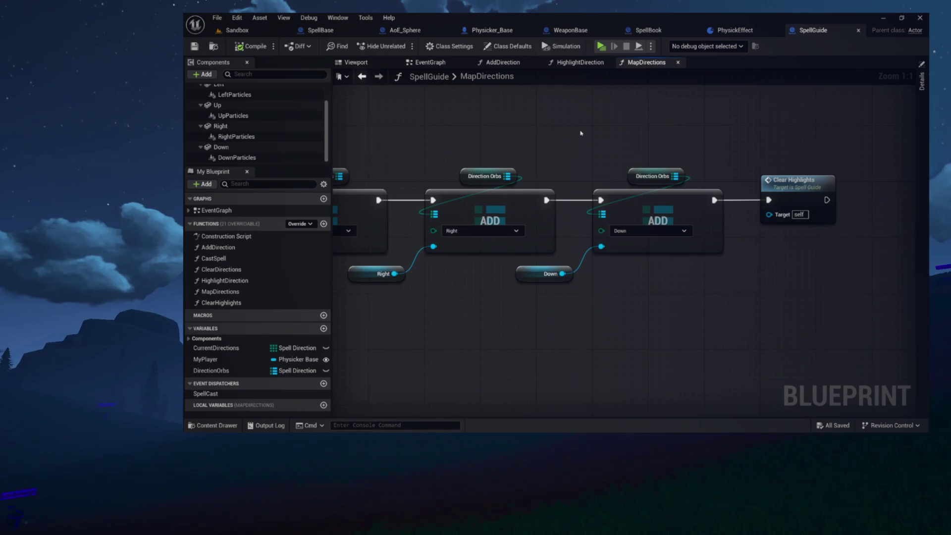
click(678, 62)
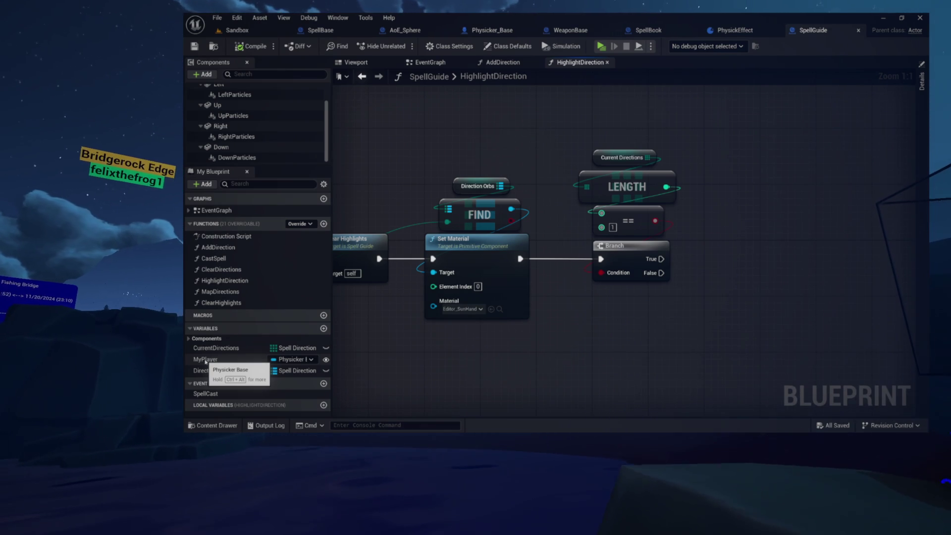
drag(205, 361, 464, 362)
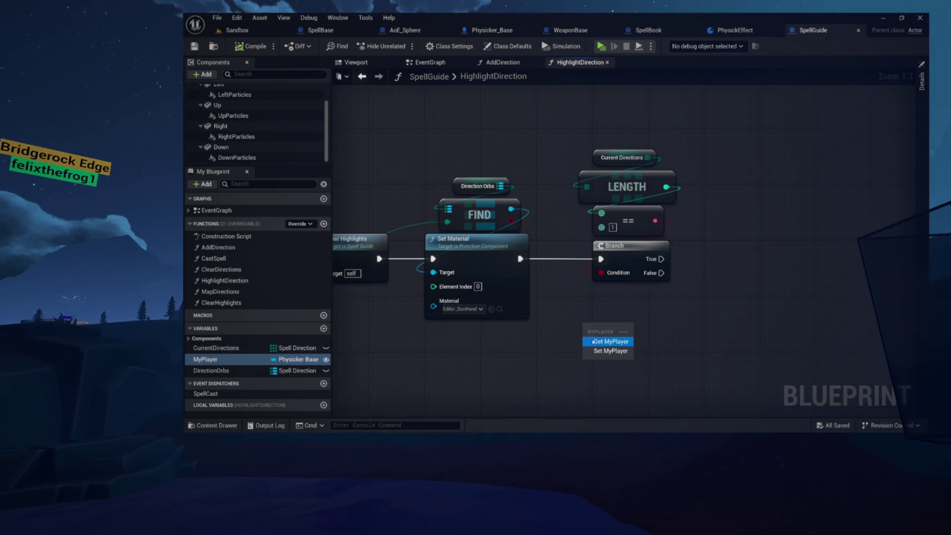
Add a Get My Weapon node fed by My Player and place it below.
drag(691, 314, 691, 314)
text(get weapon)
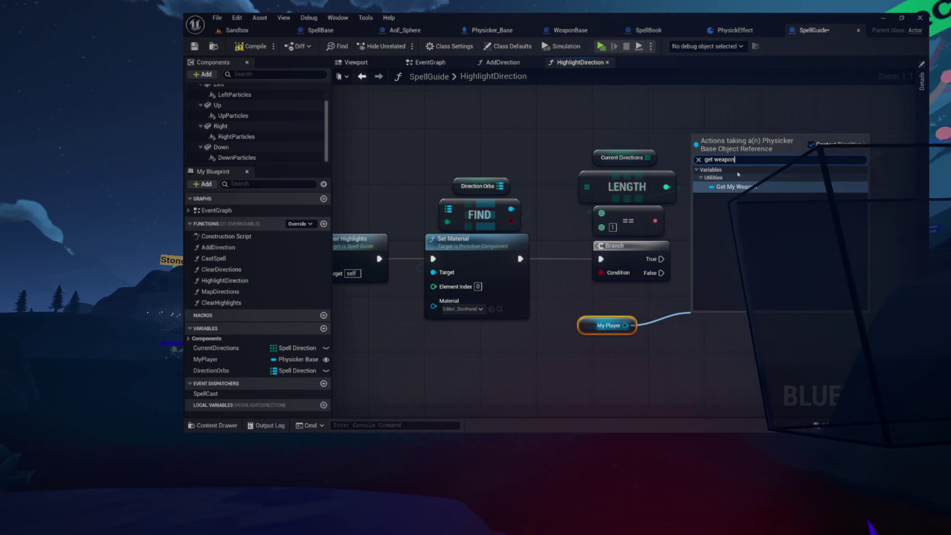
click(736, 188)
mouse_move(712, 320)
mouse_down()
mouse_move(586, 347)
mouse_move(626, 325)
mouse_move(747, 204)
mouse_up()
drag(740, 272, 596, 267)
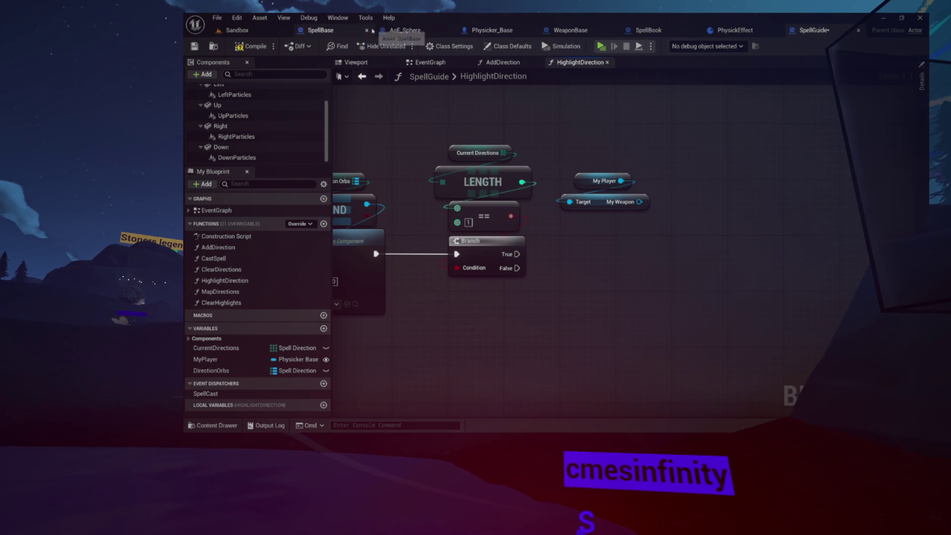
Check the Physicks variable type, then chain a Physicks getter off My Weapon.
click(572, 29)
click(402, 134)
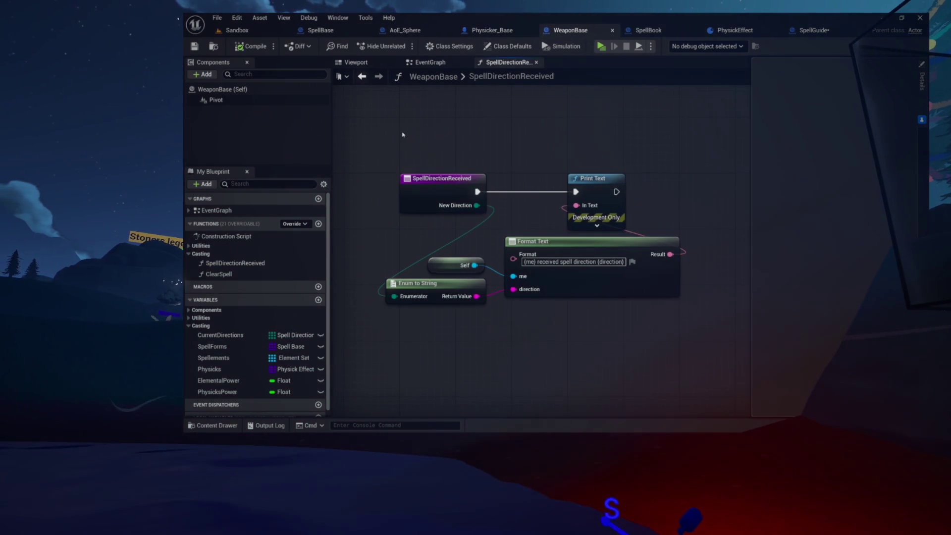
click(535, 62)
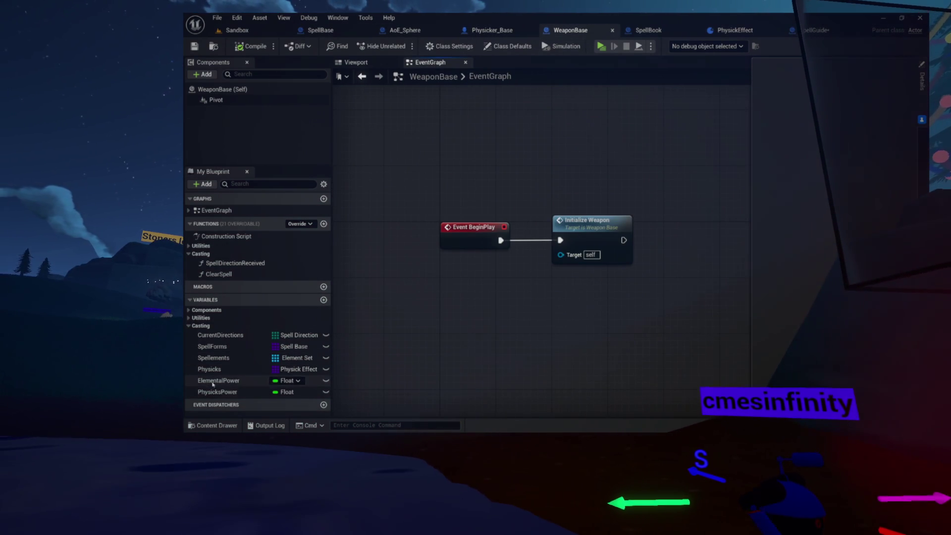
click(204, 369)
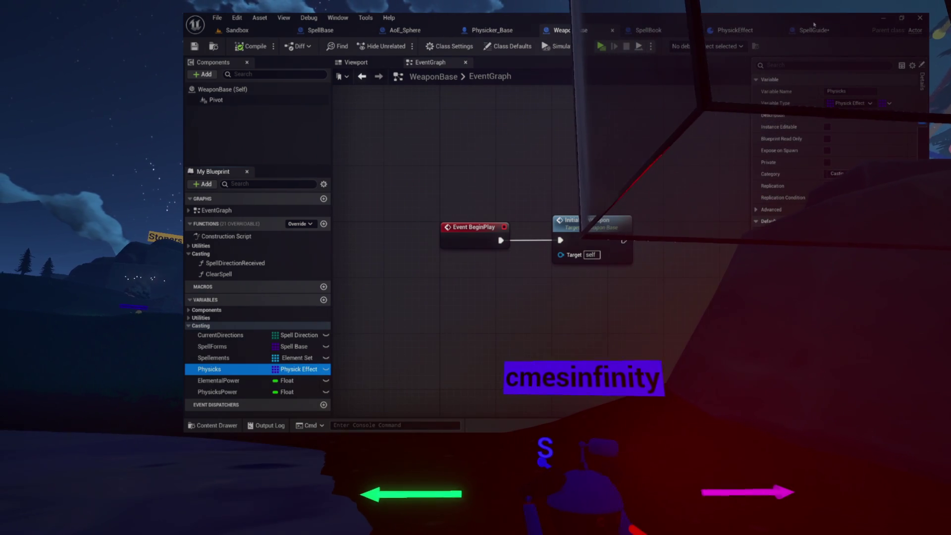
mouse_move(639, 201)
mouse_down()
mouse_move(651, 214)
mouse_move(621, 230)
mouse_up()
text(get phy)
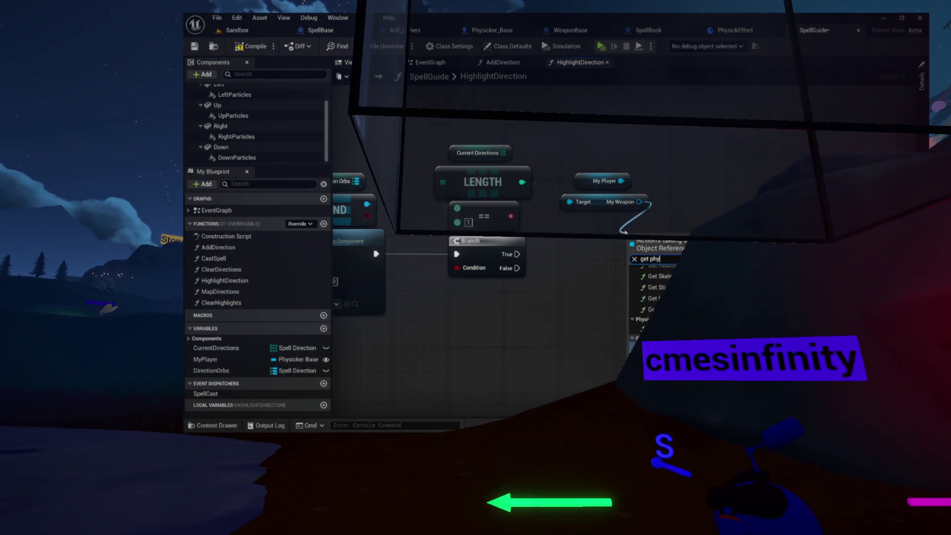
text(l)
key(Return)
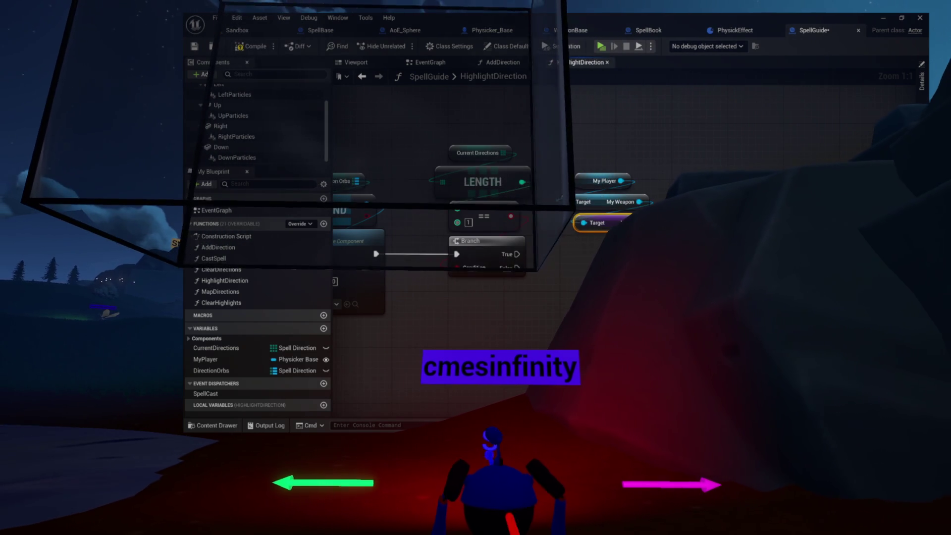
mouse_move(637, 218)
mouse_down()
mouse_move(637, 162)
mouse_move(711, 159)
mouse_move(665, 216)
mouse_move(812, 175)
mouse_move(612, 182)
mouse_up()
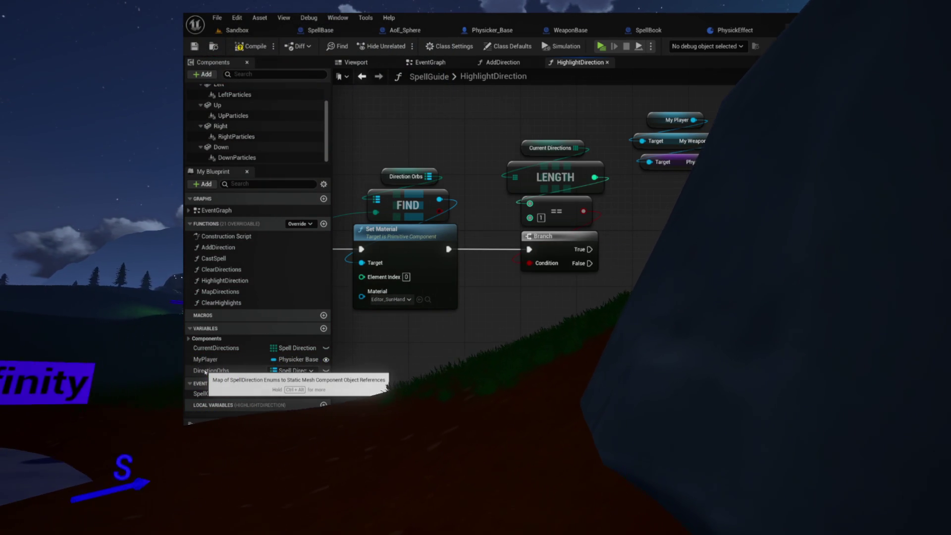
mouse_move(213, 371)
mouse_down()
mouse_move(482, 296)
mouse_move(544, 304)
mouse_up()
click(497, 281)
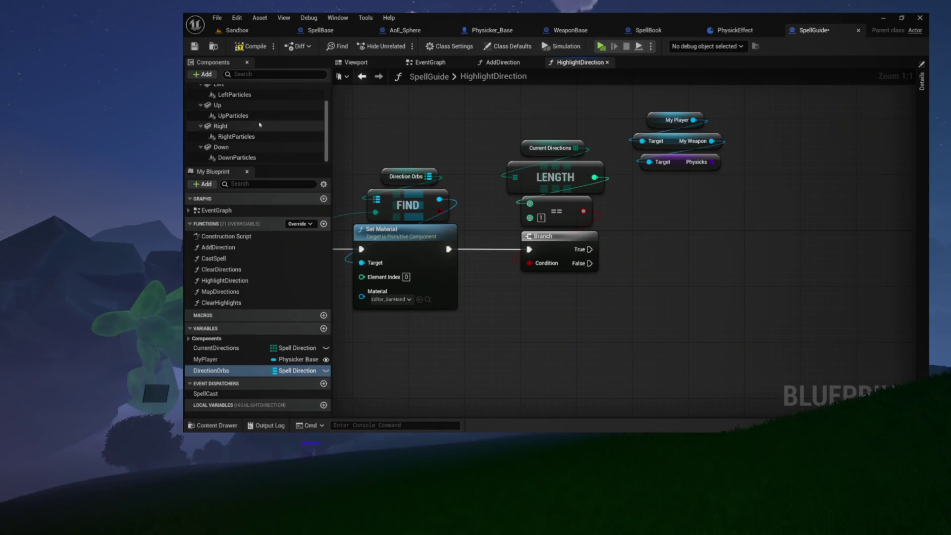
Compare the AddDirection and HighlightDirection graphs by switching between them.
scroll(236, 124, up, 2)
click(235, 121)
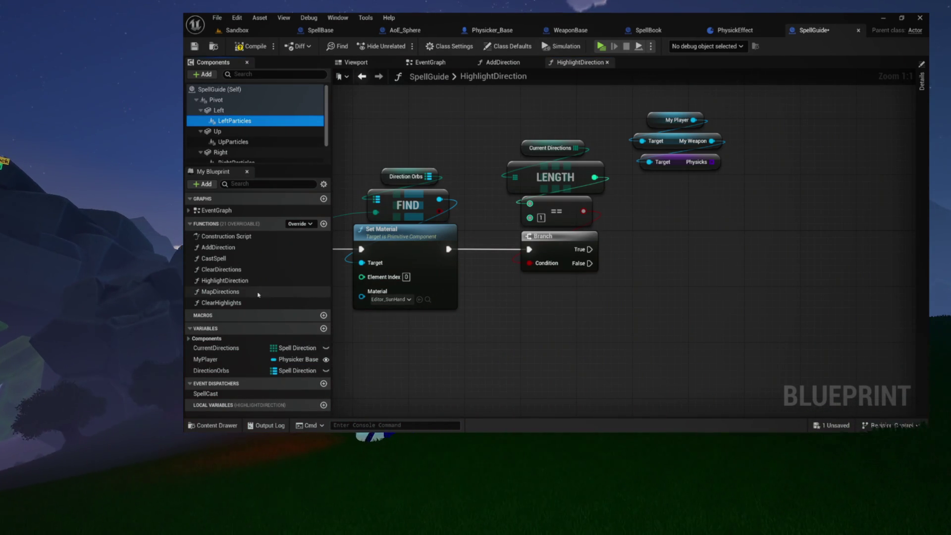
click(502, 62)
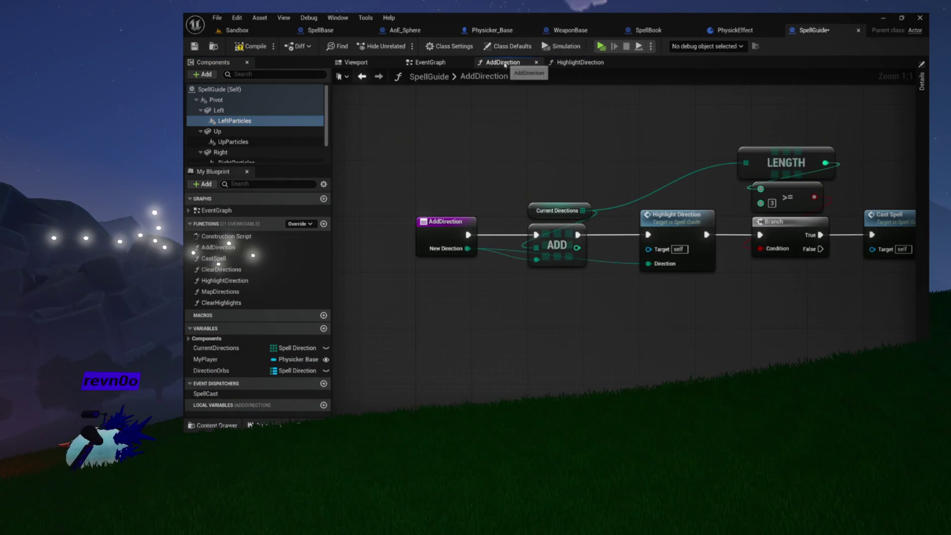
drag(550, 149, 449, 142)
click(584, 62)
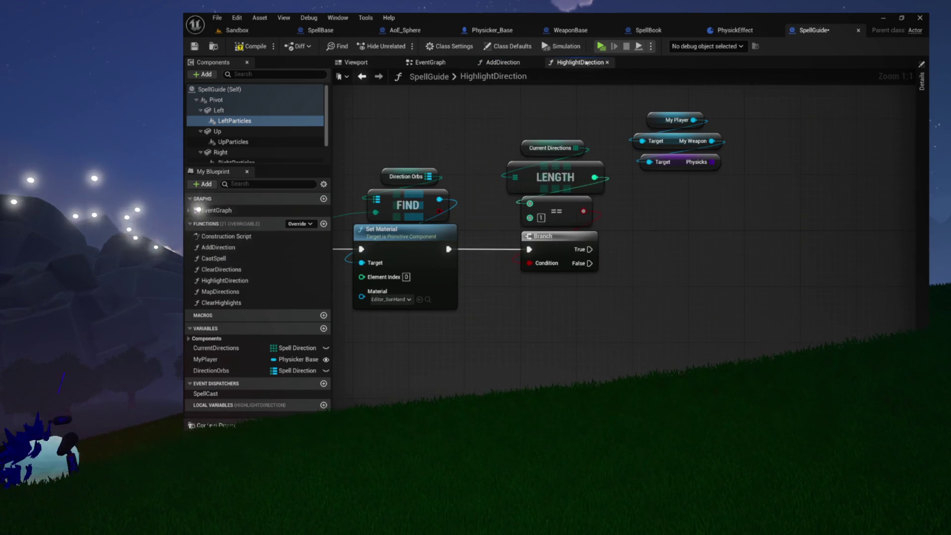
click(502, 62)
mouse_move(520, 187)
mouse_down()
mouse_move(722, 183)
mouse_move(702, 176)
mouse_up()
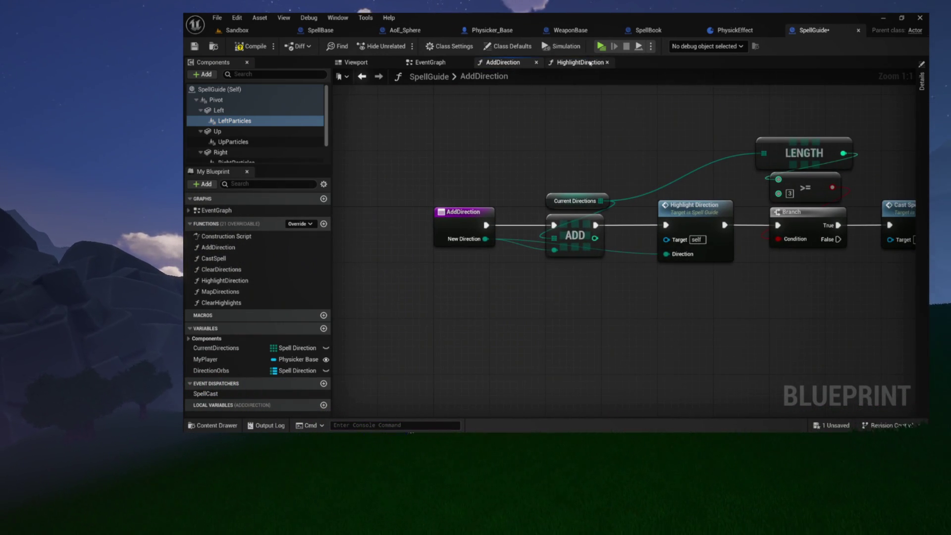
click(580, 63)
drag(522, 97, 446, 141)
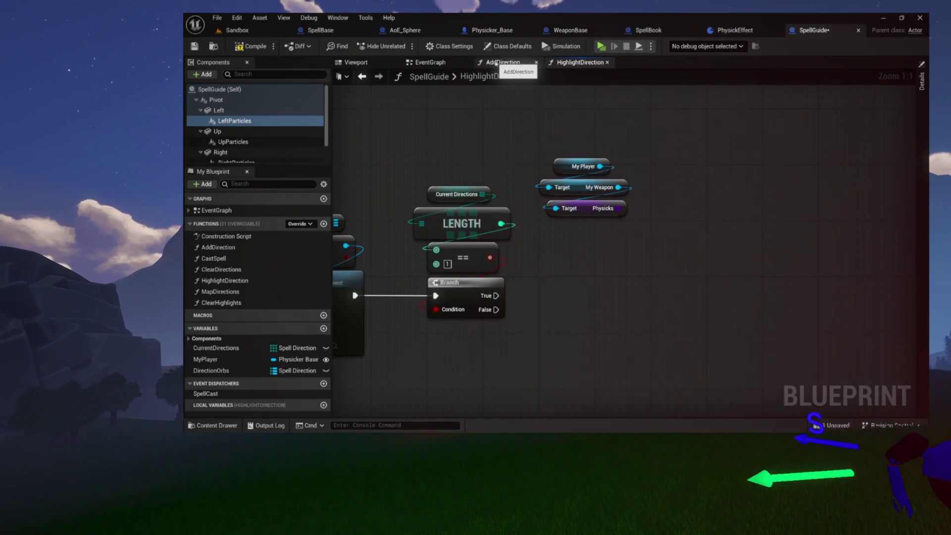
Reopen the MapDirections function to view its Down ADD and Clear Highlights nodes, then return to HighlightDirection.
click(495, 63)
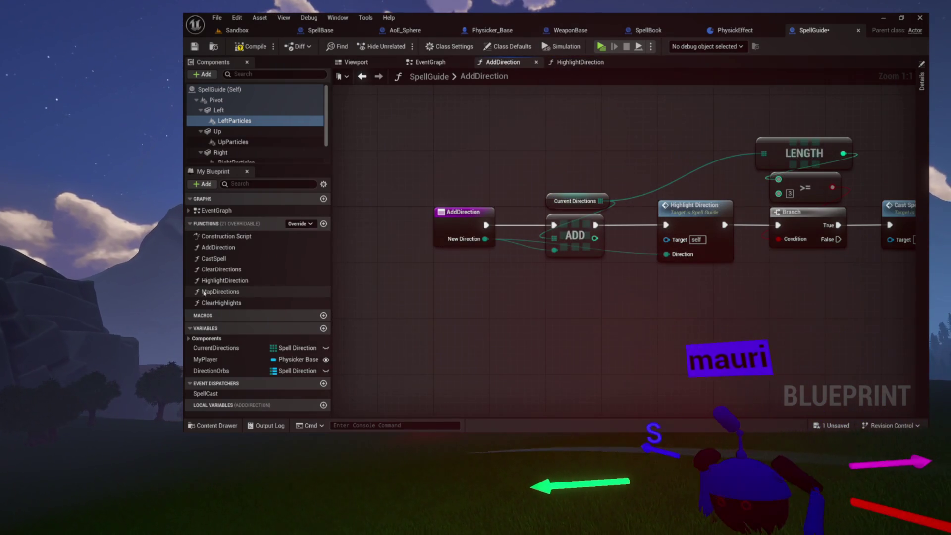
double_click(204, 291)
scroll(540, 213, up, 5)
mouse_move(523, 220)
mouse_down()
mouse_move(463, 199)
mouse_move(505, 187)
mouse_move(572, 193)
mouse_up()
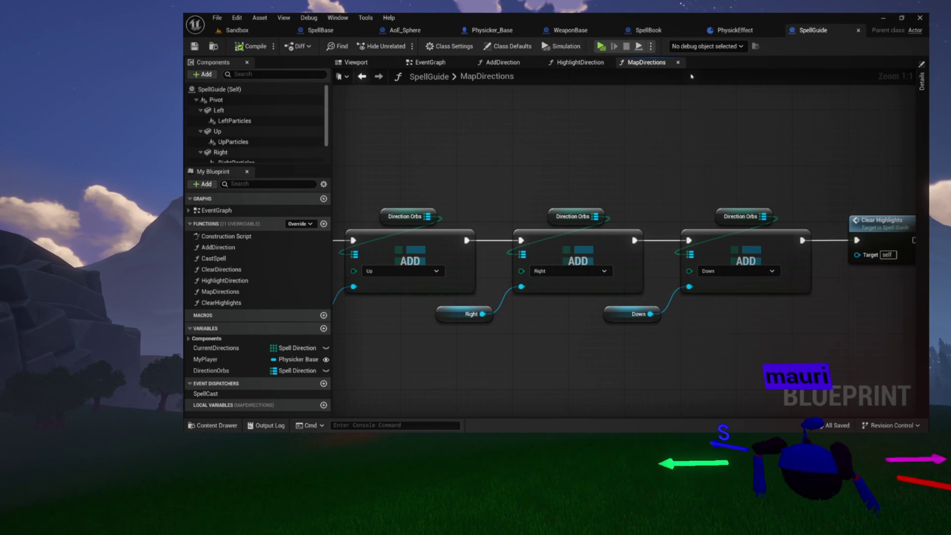
click(579, 62)
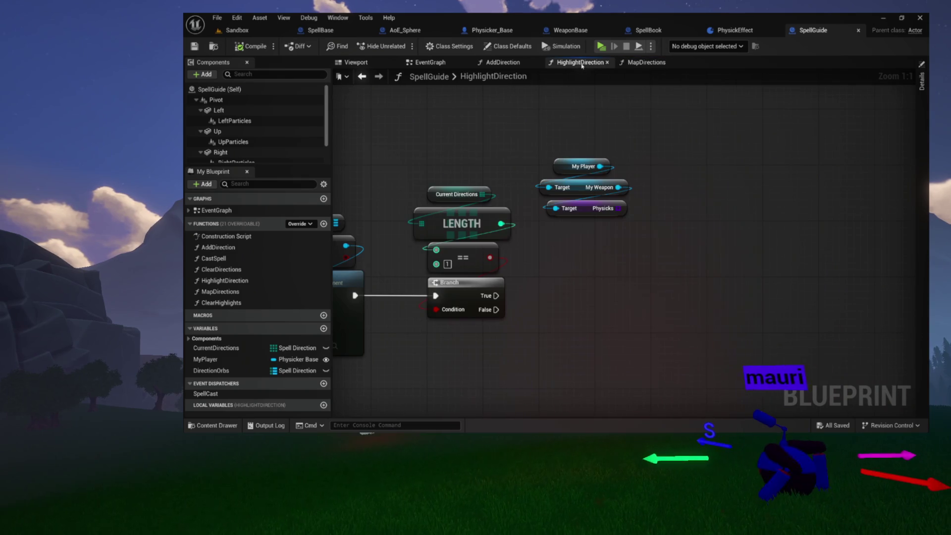
Create a new blueprint variable named DirectionParticles.
click(324, 329)
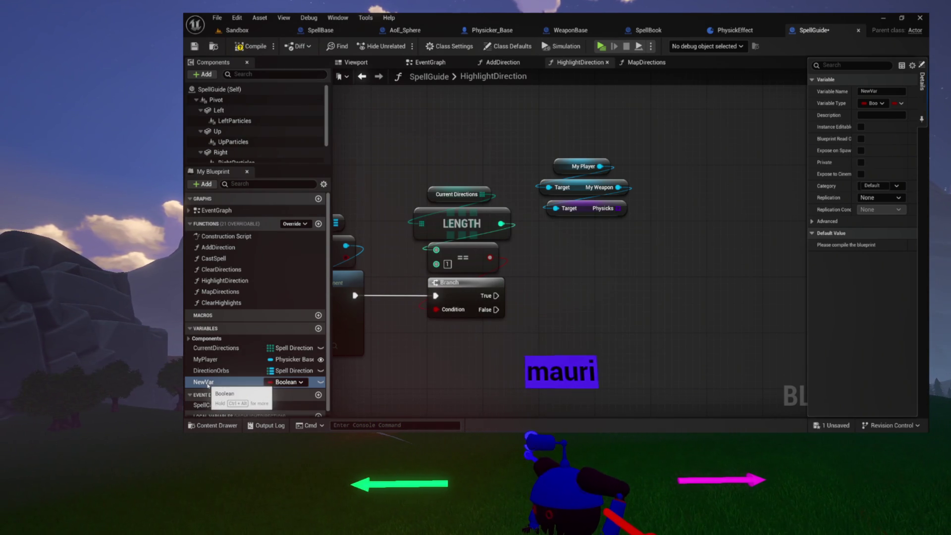
double_click(208, 382)
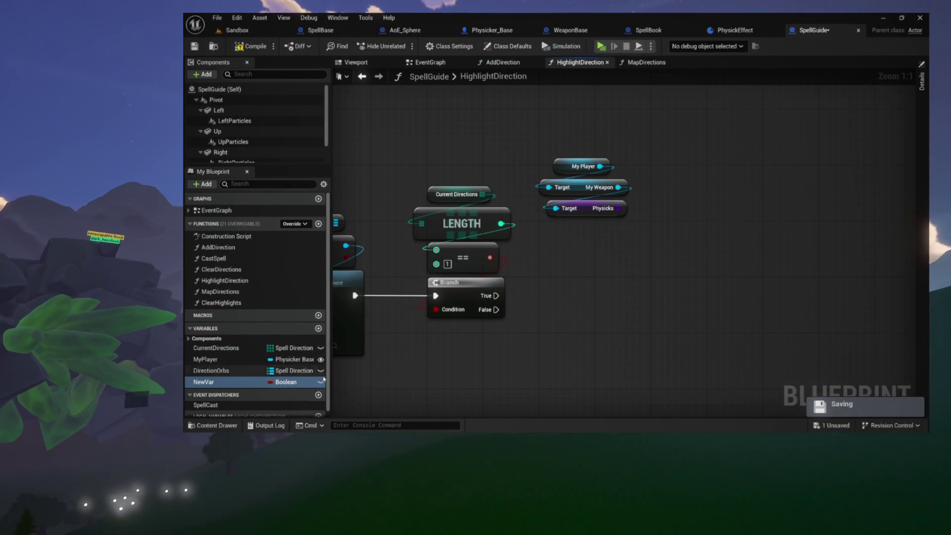
double_click(195, 382)
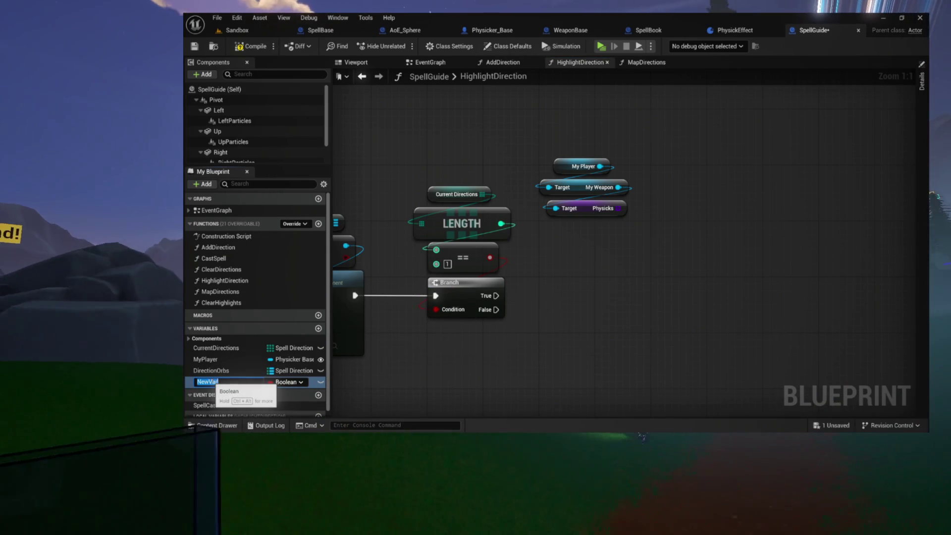
text(P)
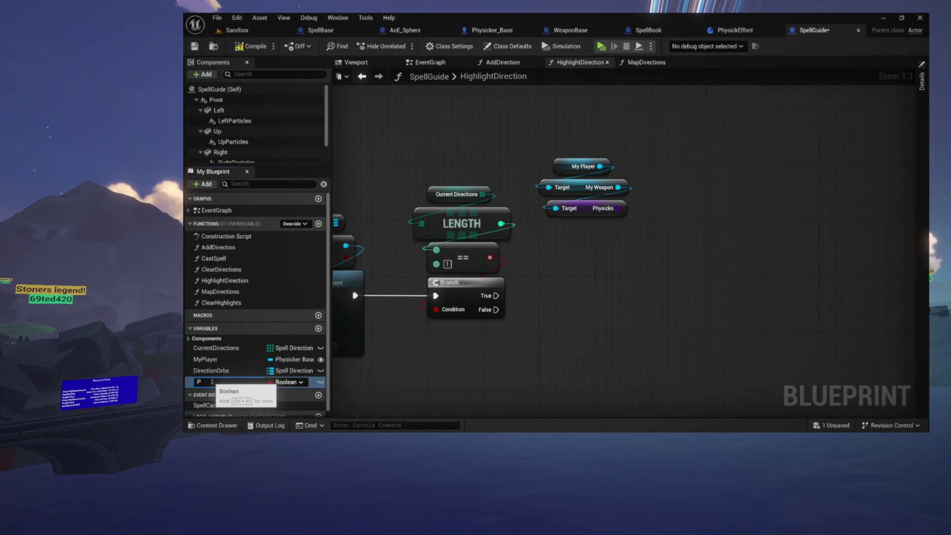
text(articles)
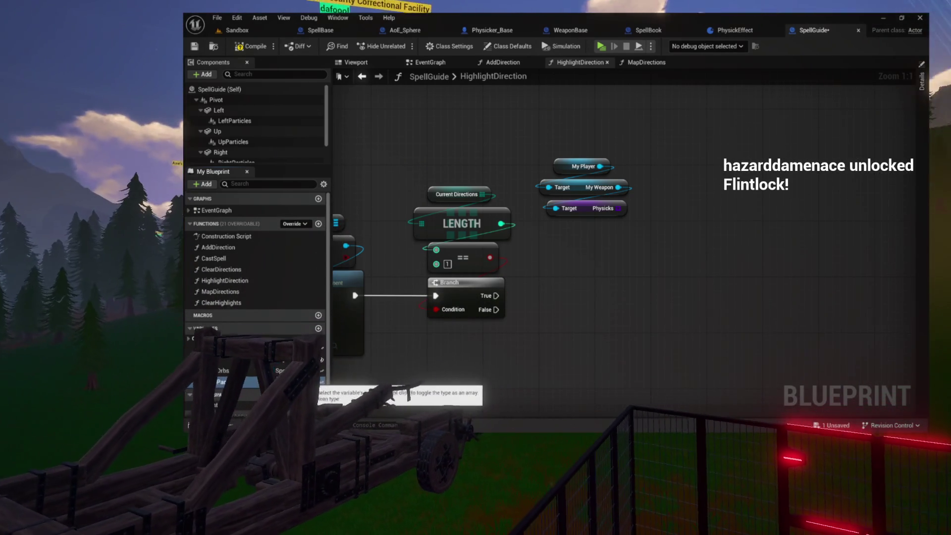
Search the DirectionParticles type list for Niagara types.
click(295, 381)
text(niaga)
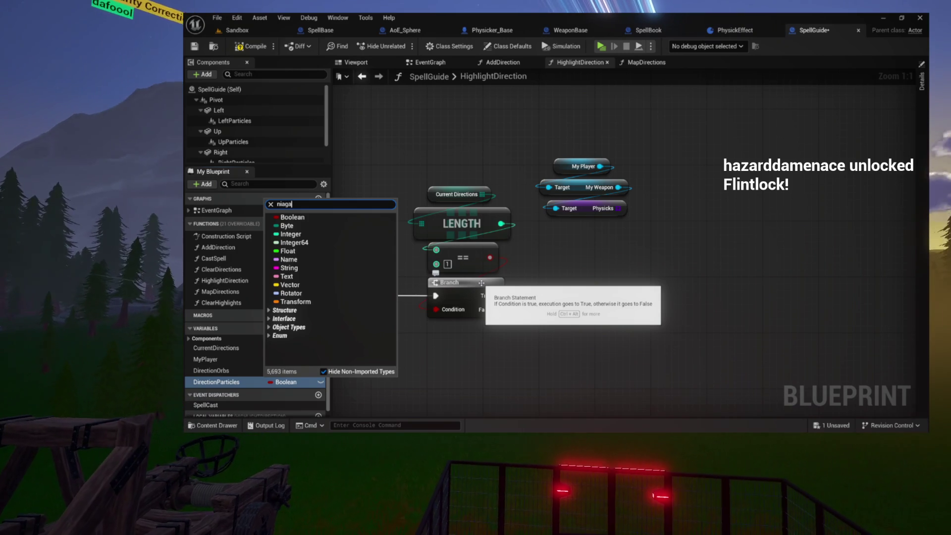
text(ra)
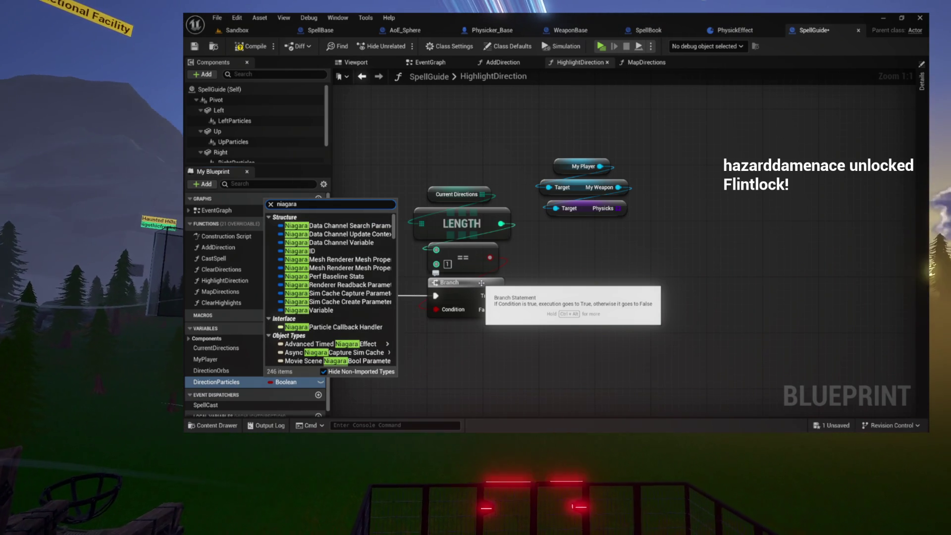
scroll(350, 275, down, 6)
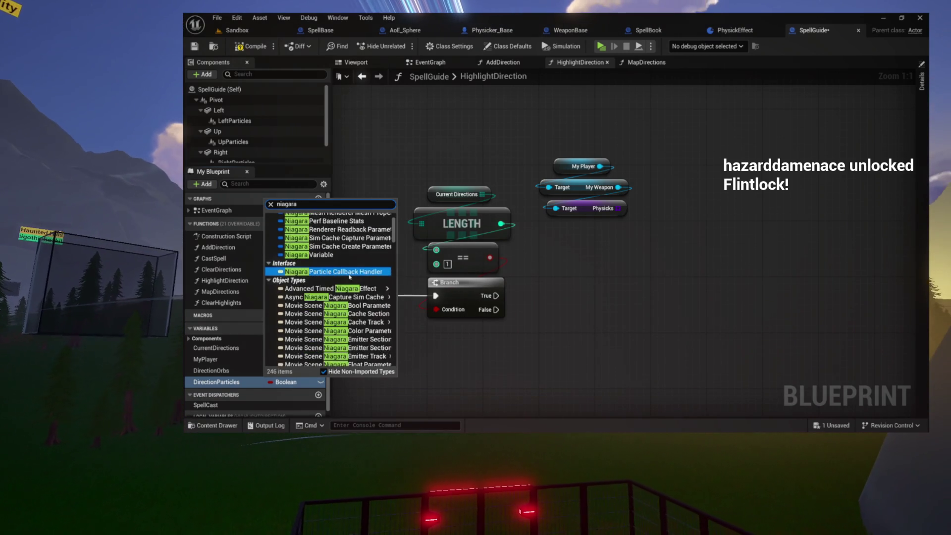
mouse_move(350, 275)
scroll(350, 276, down, 3)
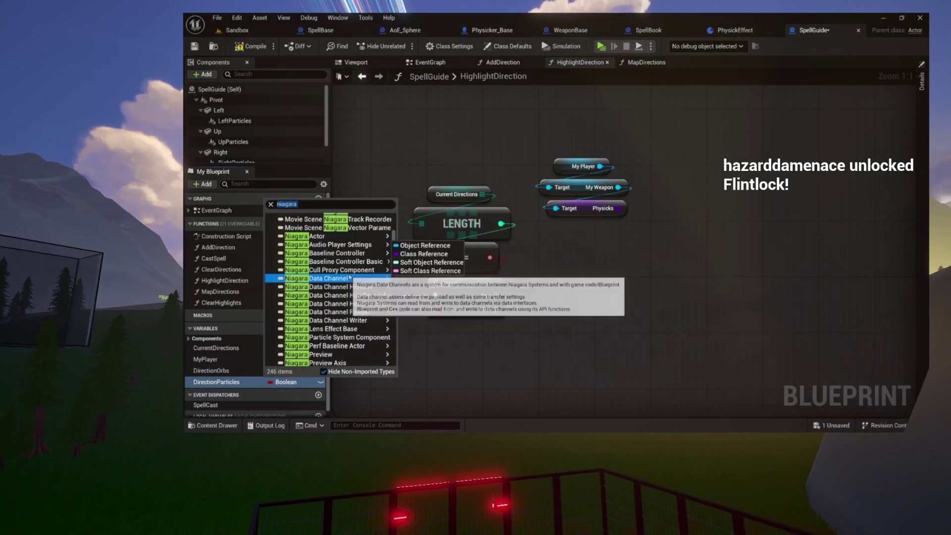